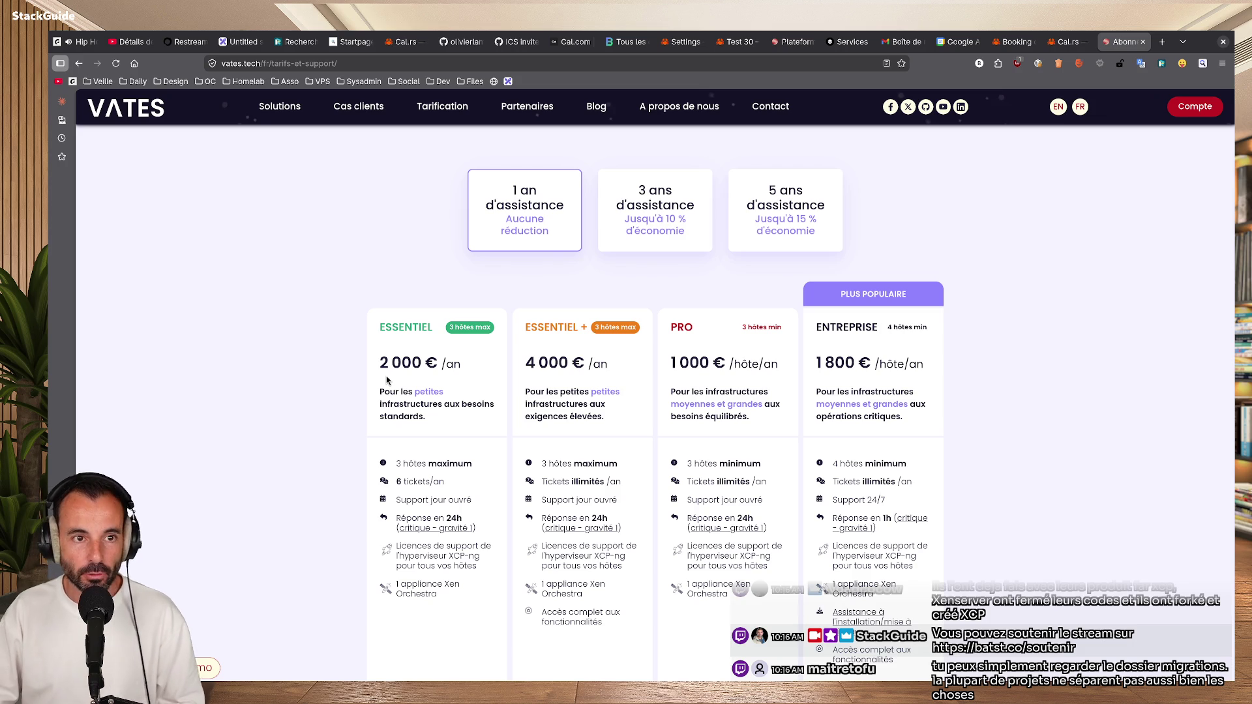
# Switch to the calrs repository on GitHub and scroll through its file listing.
pyautogui.click(461, 46)
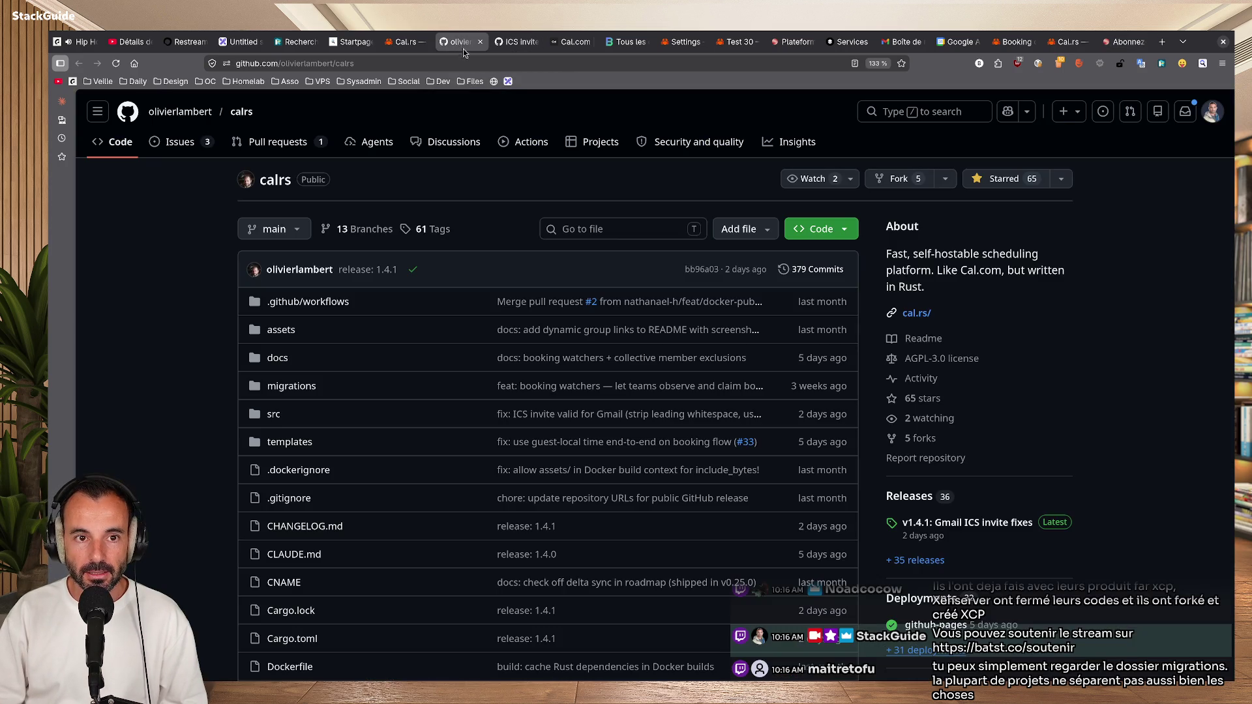
pyautogui.scroll(-5, 462, 395)
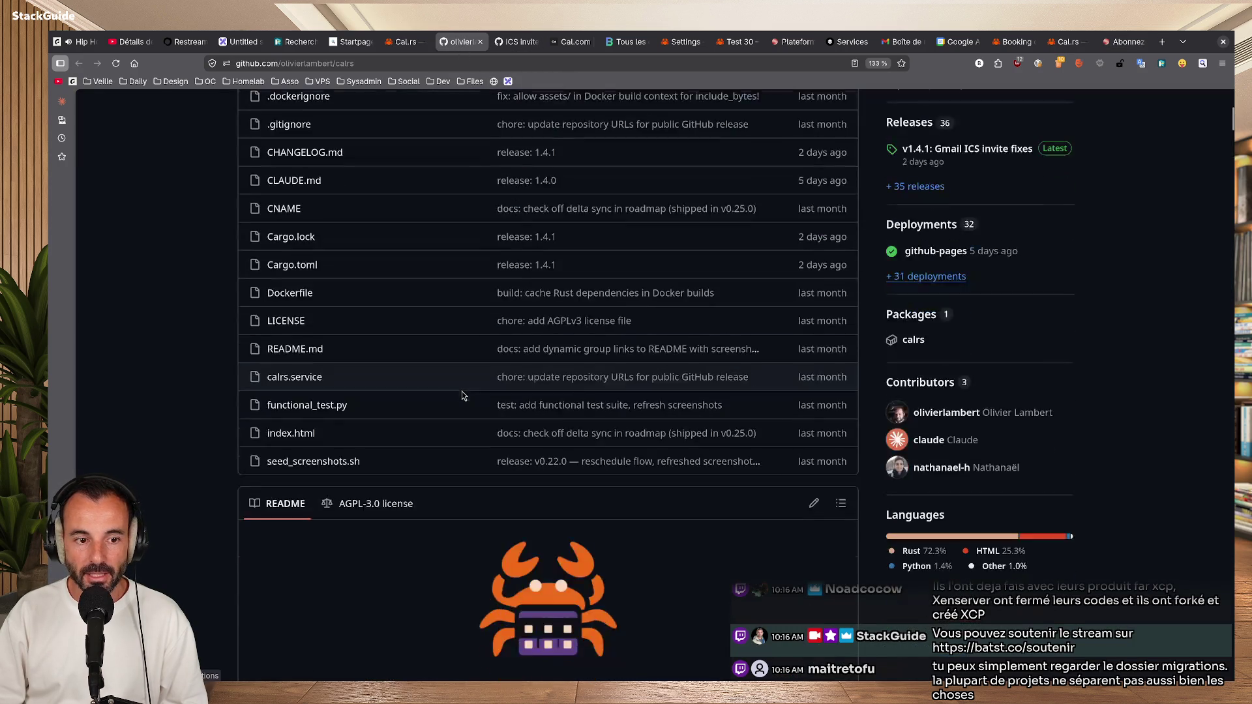
pyautogui.scroll(-8, 461, 392)
pyautogui.scroll(13, 454, 405)
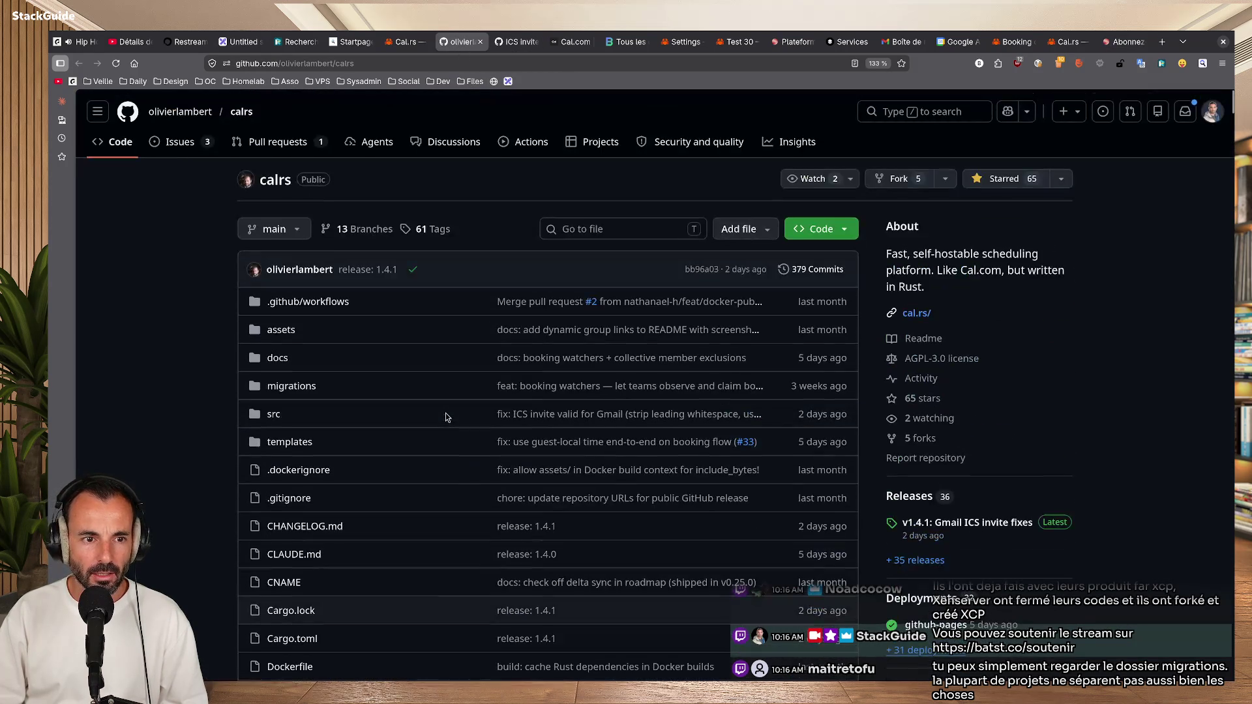
# Browse the migrations folder's 44 numbered SQL files, then return to the repository's main page.
pyautogui.click(297, 388)
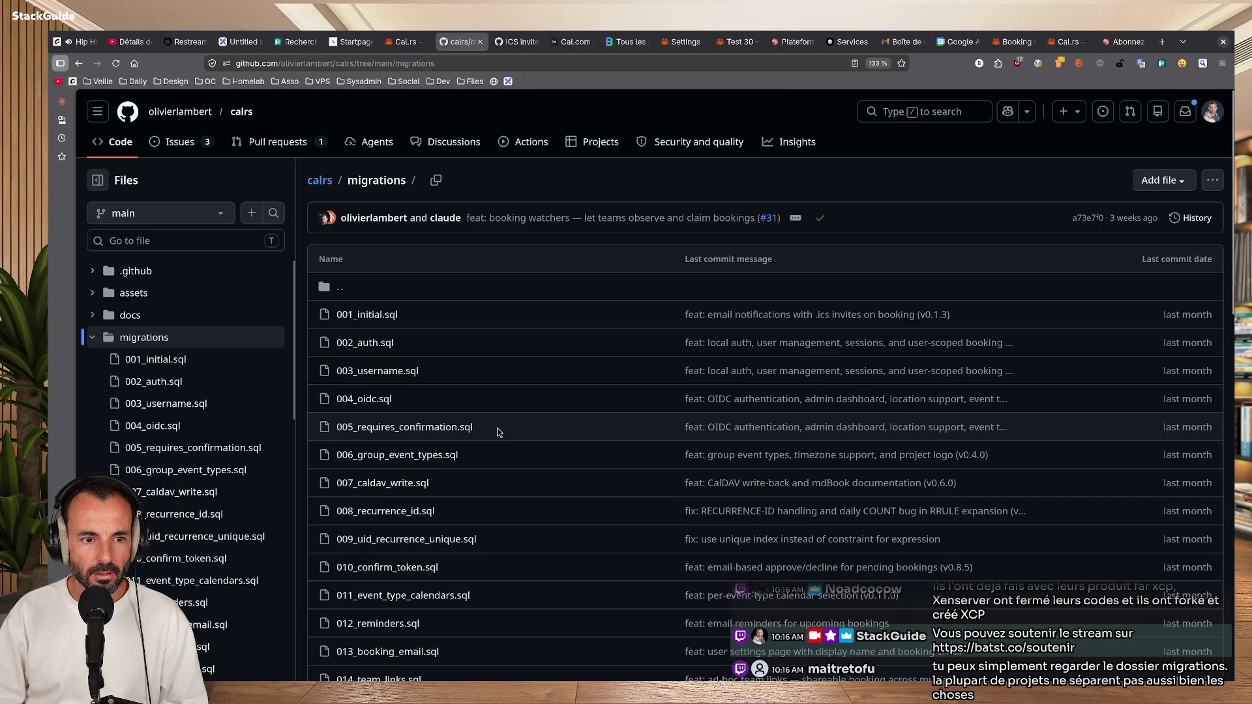
pyautogui.scroll(-5, 499, 432)
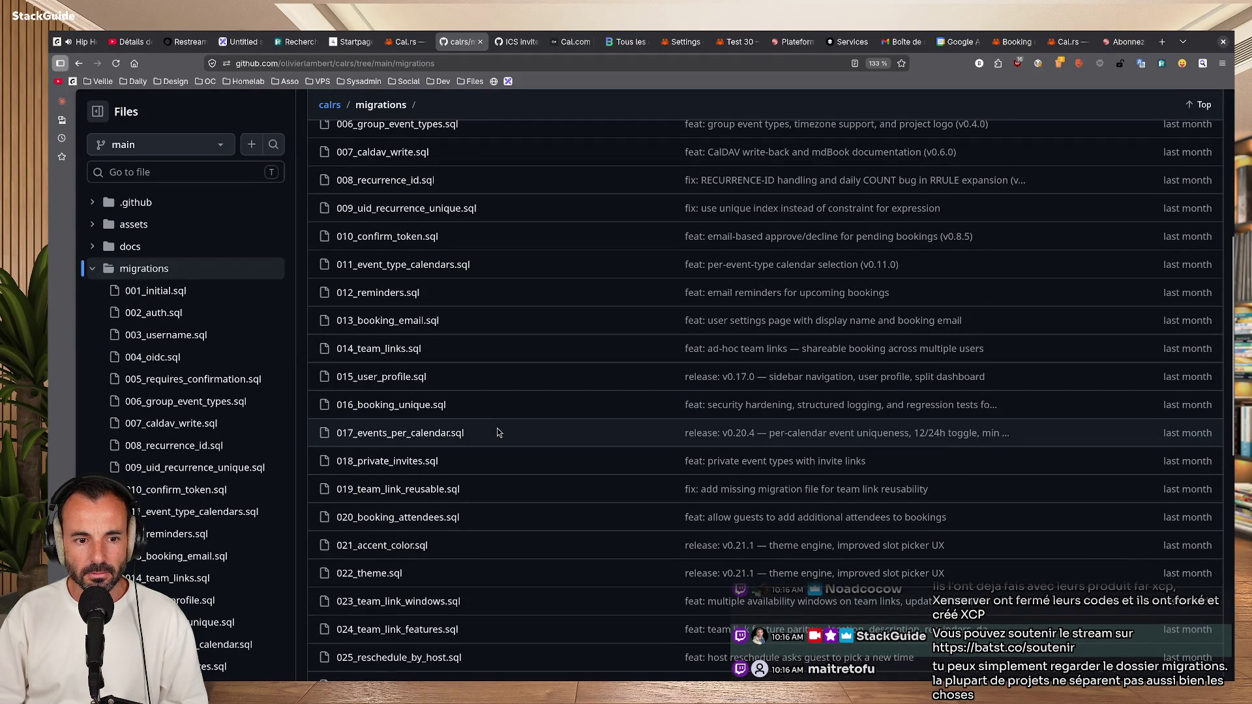
pyautogui.scroll(-5, 433, 427)
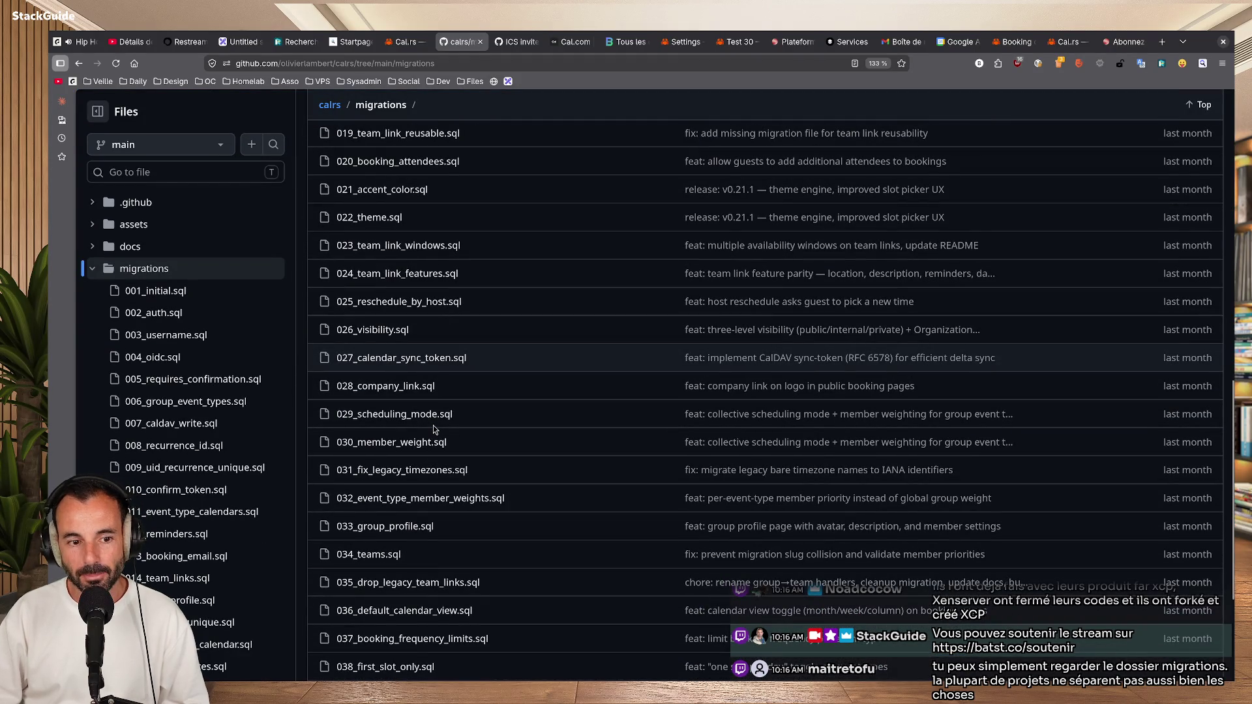
pyautogui.scroll(-3, 433, 425)
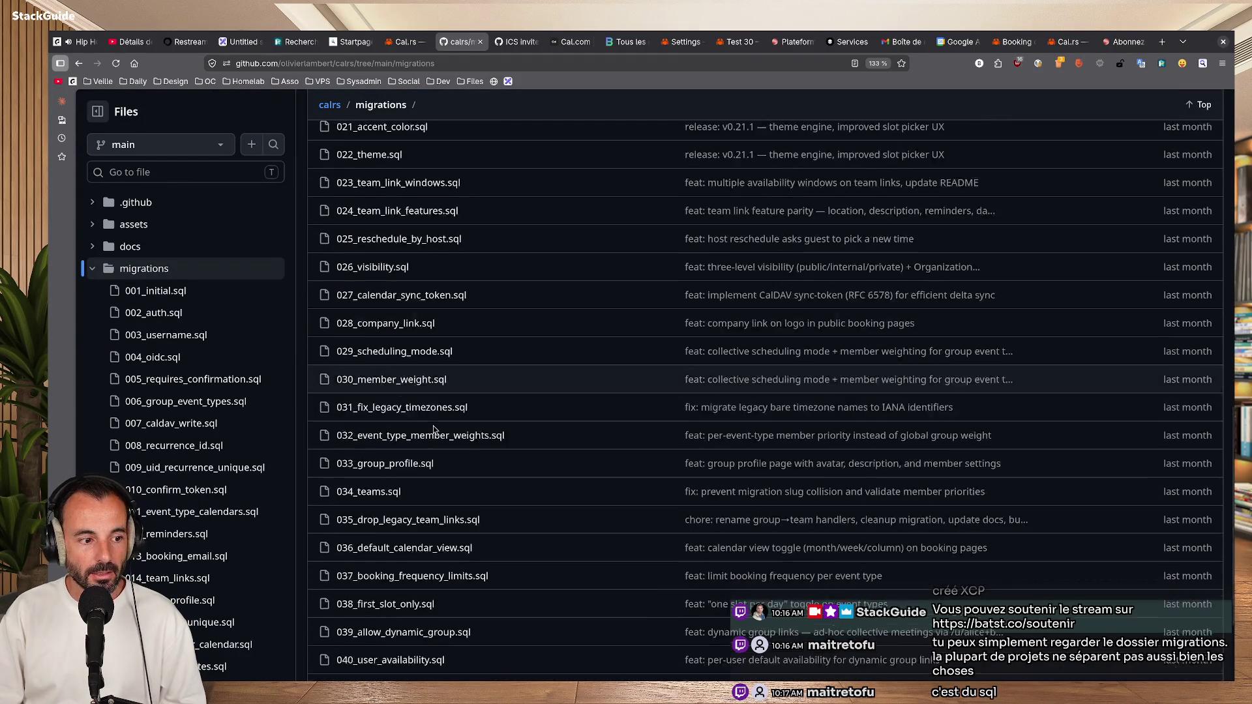
pyautogui.scroll(-1, 407, 446)
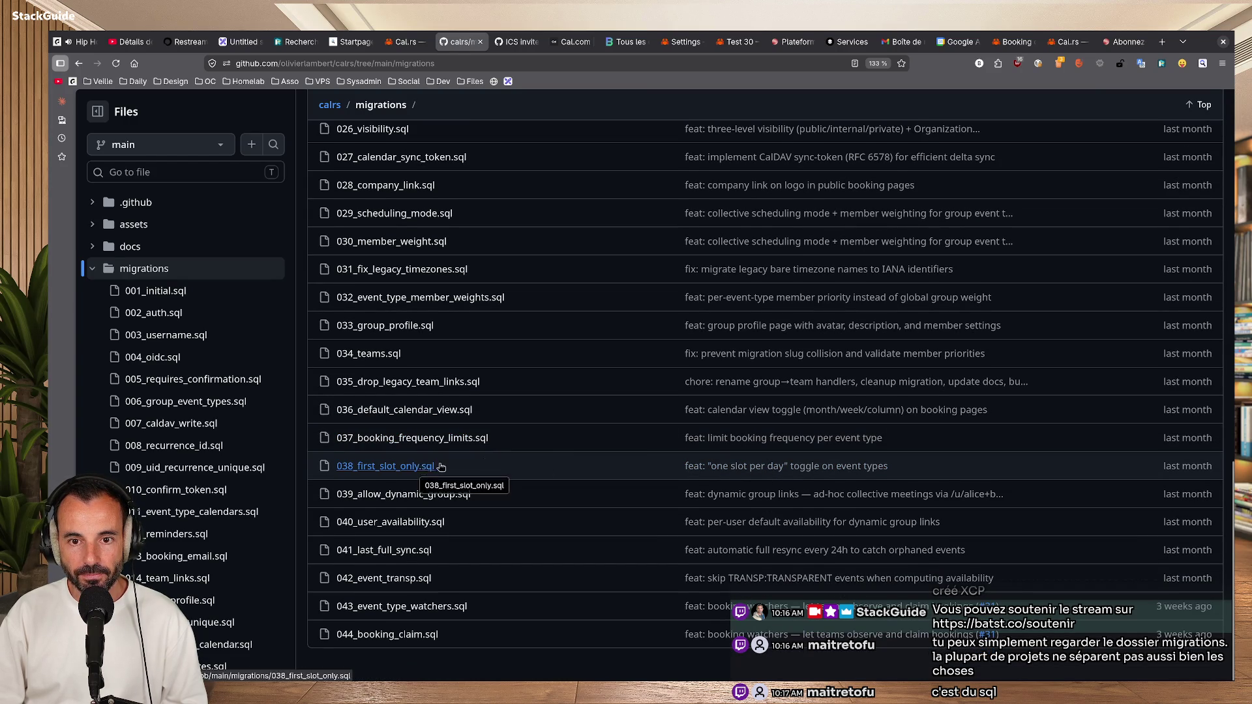
pyautogui.scroll(10, 570, 464)
pyautogui.hotkey('alt', 'Left')
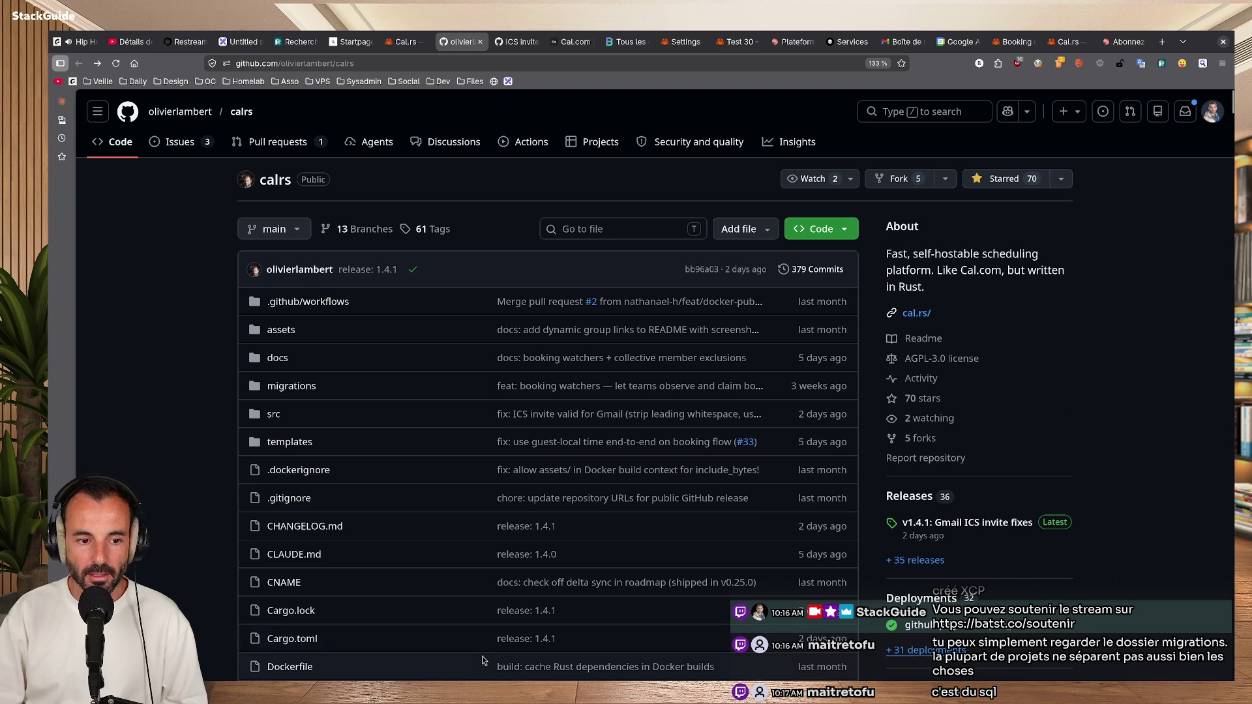
pyautogui.scroll(-2, 967, 471)
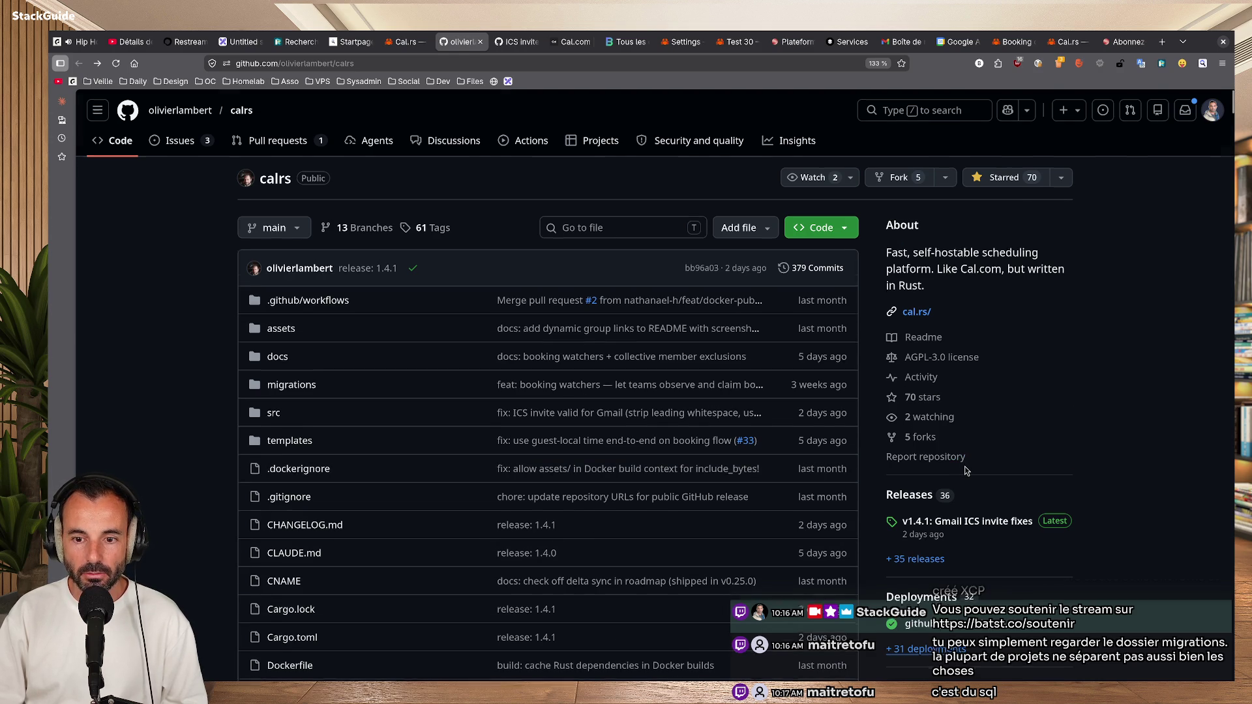
pyautogui.scroll(2, 1002, 476)
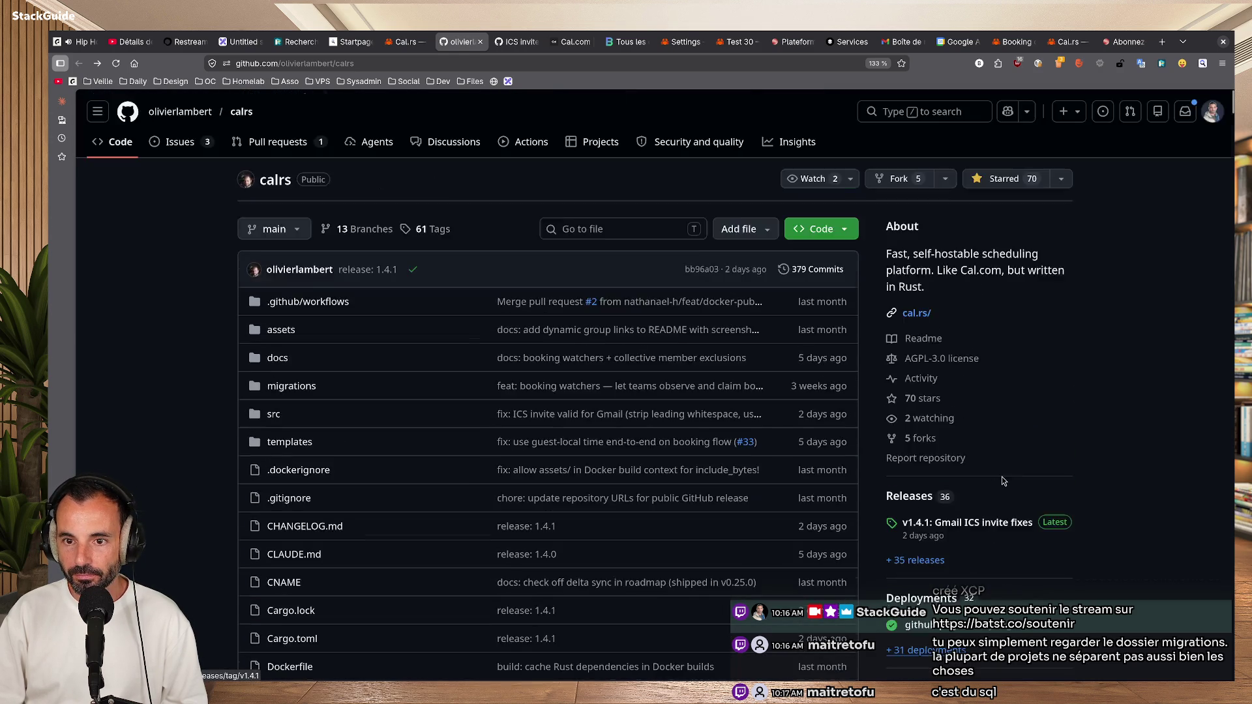
pyautogui.scroll(-2, 709, 411)
pyautogui.scroll(-10, 782, 421)
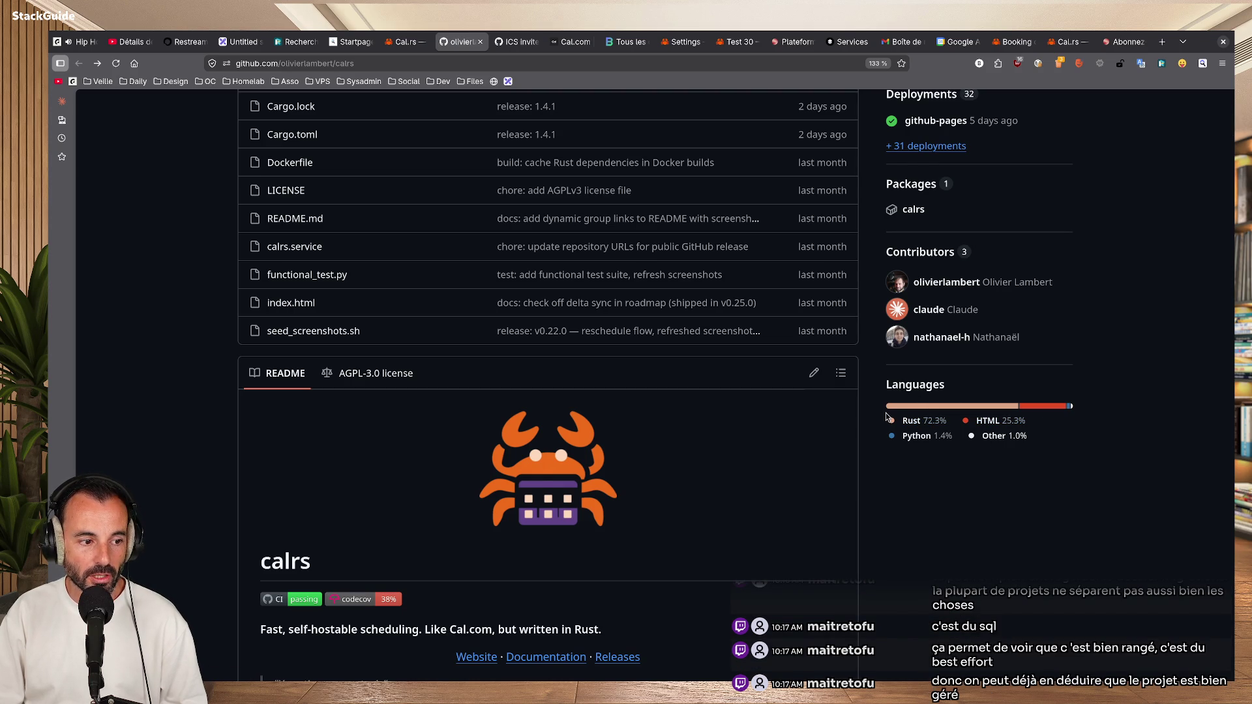
pyautogui.scroll(5, 486, 424)
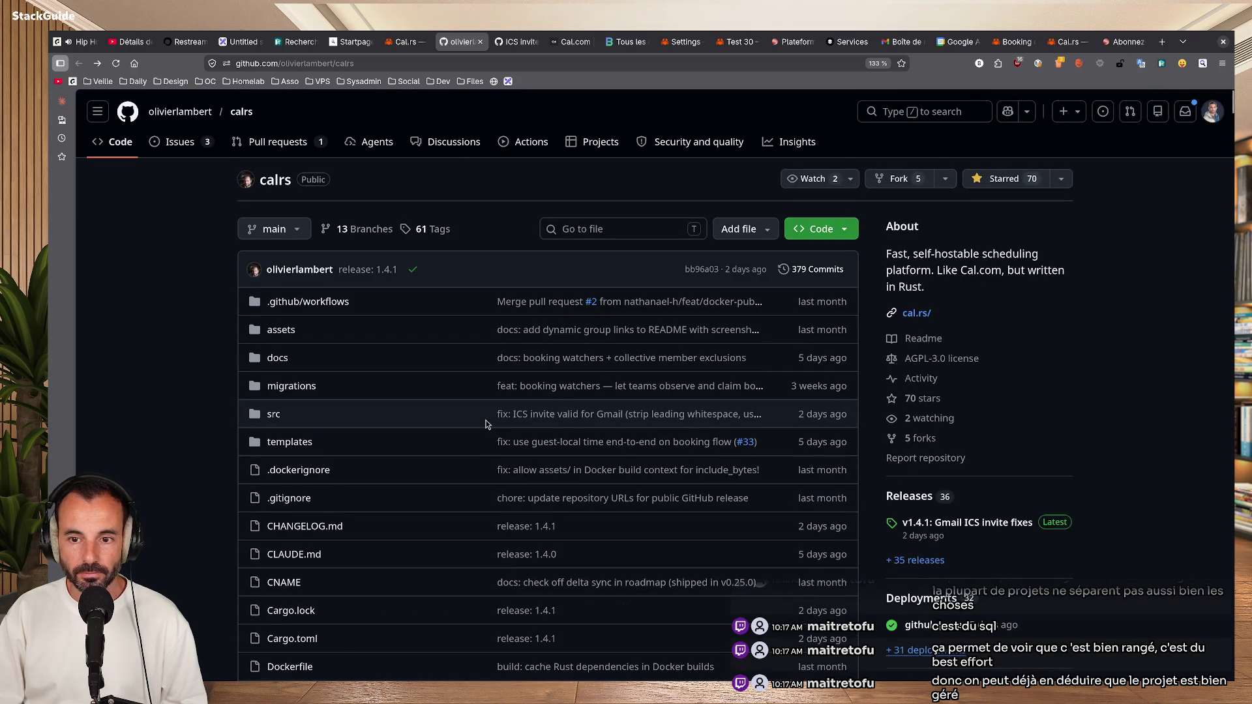
pyautogui.scroll(-5, 1000, 493)
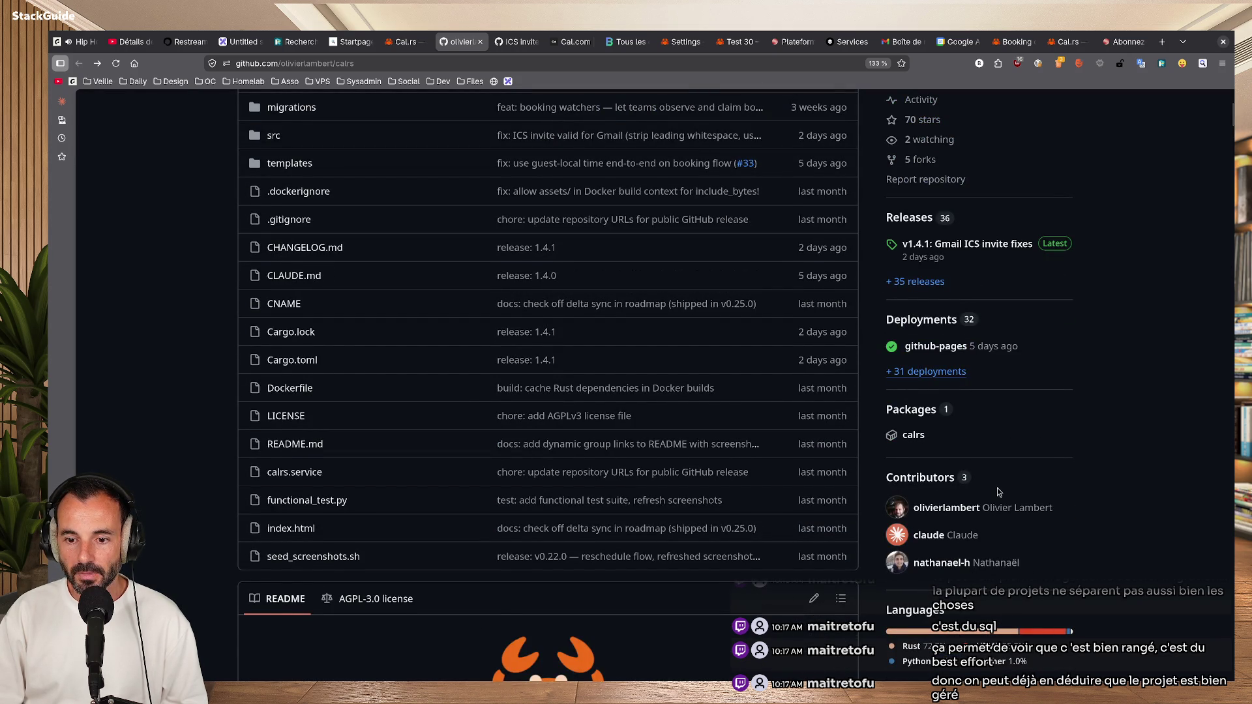
pyautogui.scroll(-1, 999, 493)
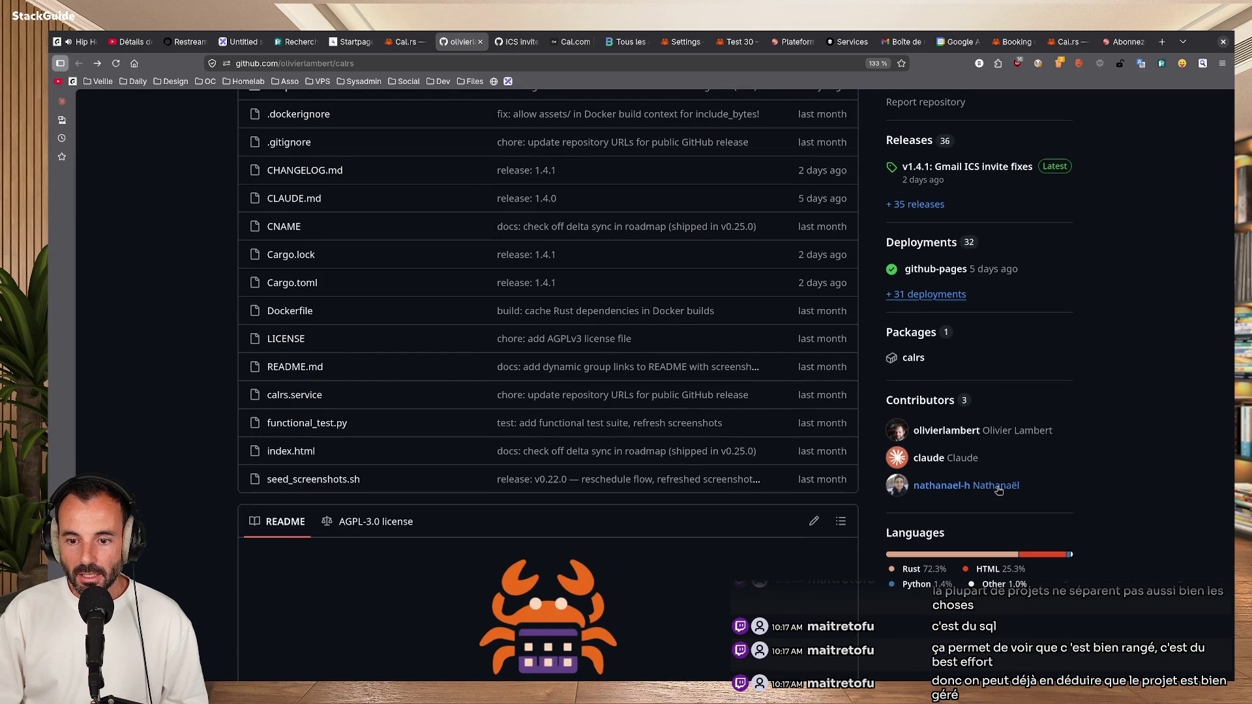
pyautogui.moveTo(610, 478)
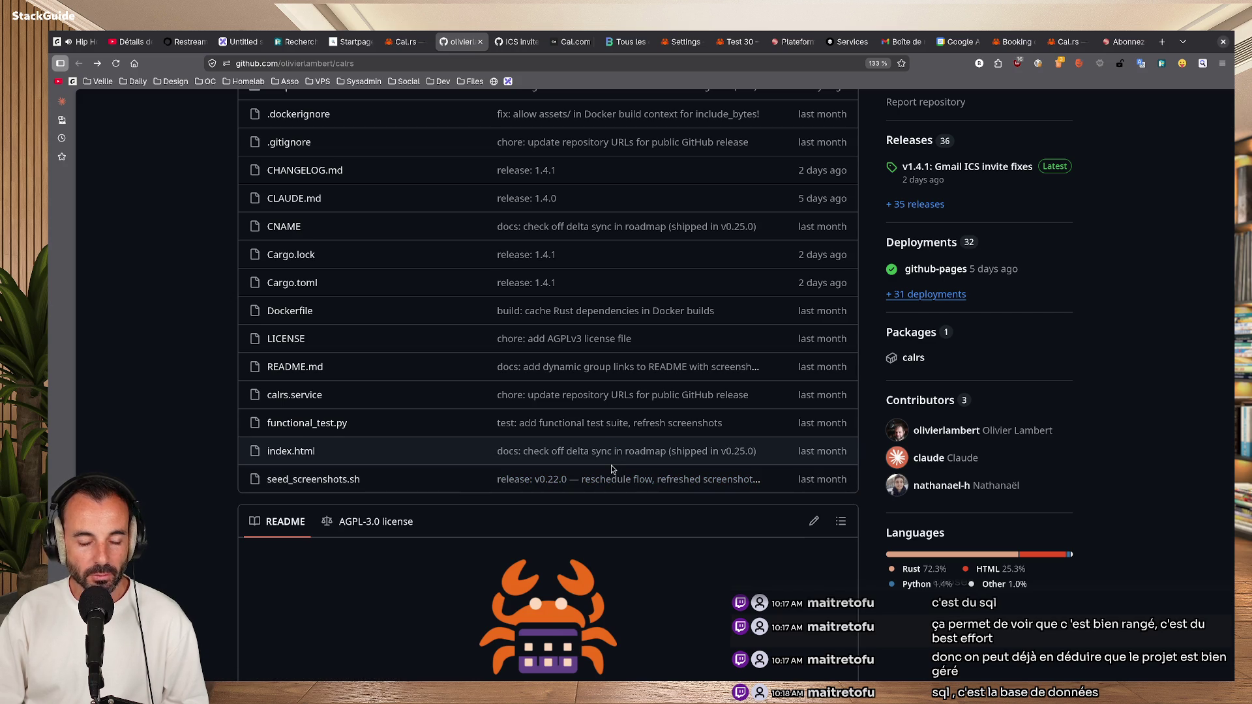
pyautogui.scroll(5, 612, 464)
pyautogui.scroll(-10, 612, 465)
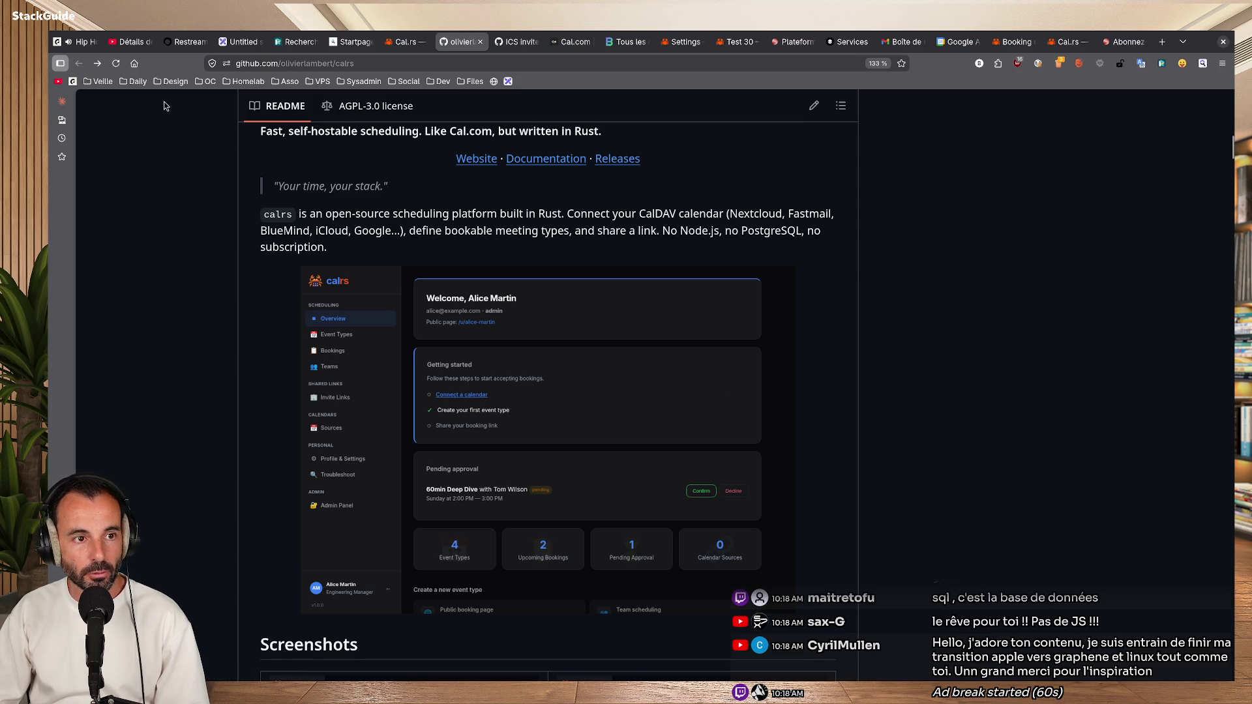
pyautogui.click(130, 41)
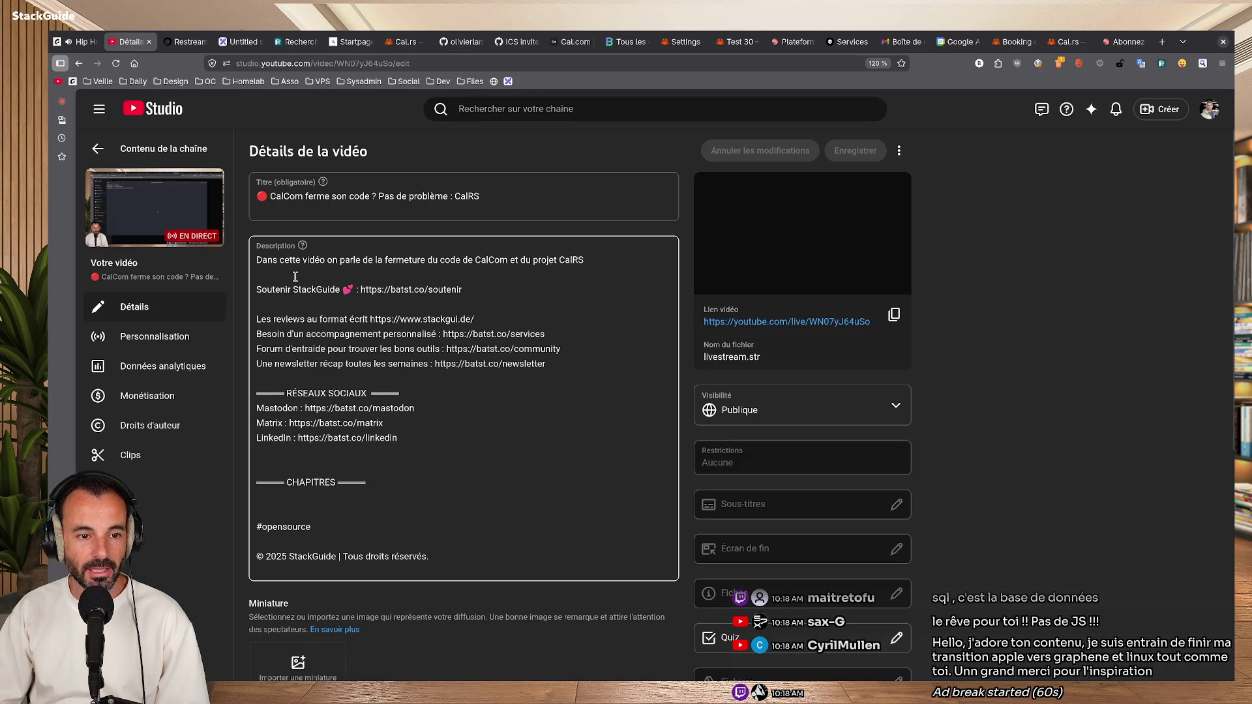
pyautogui.click(98, 149)
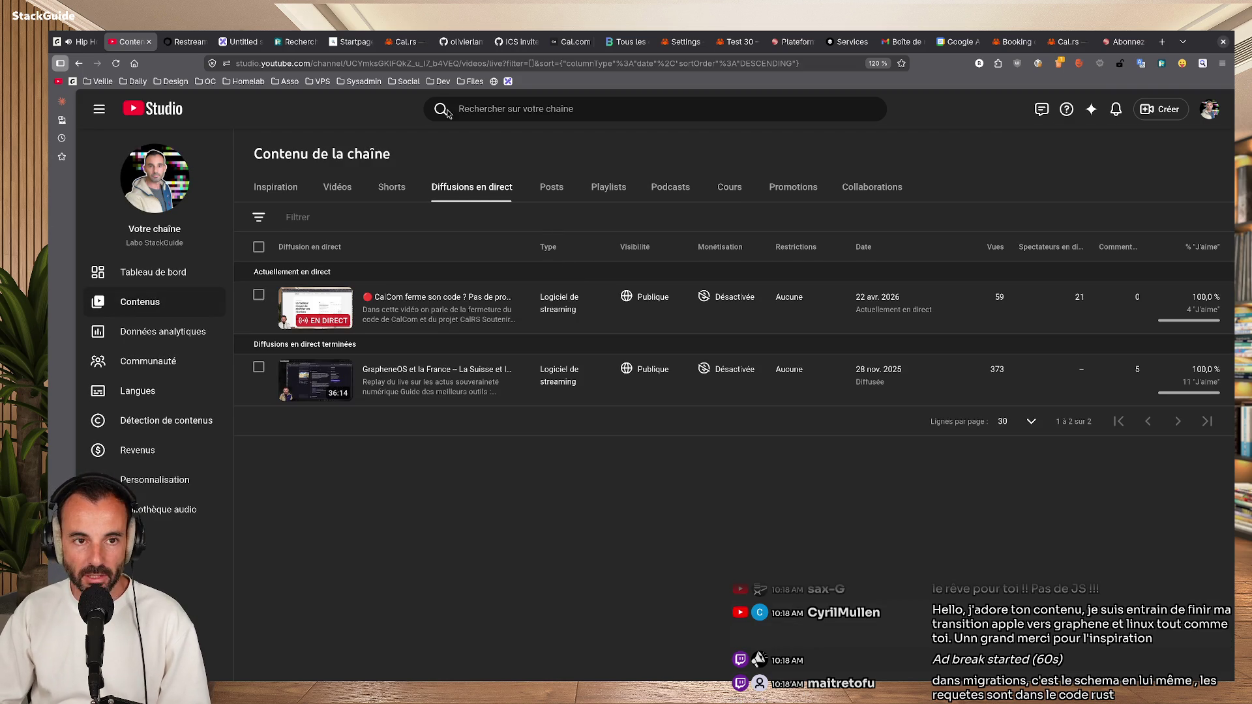
pyautogui.click(463, 43)
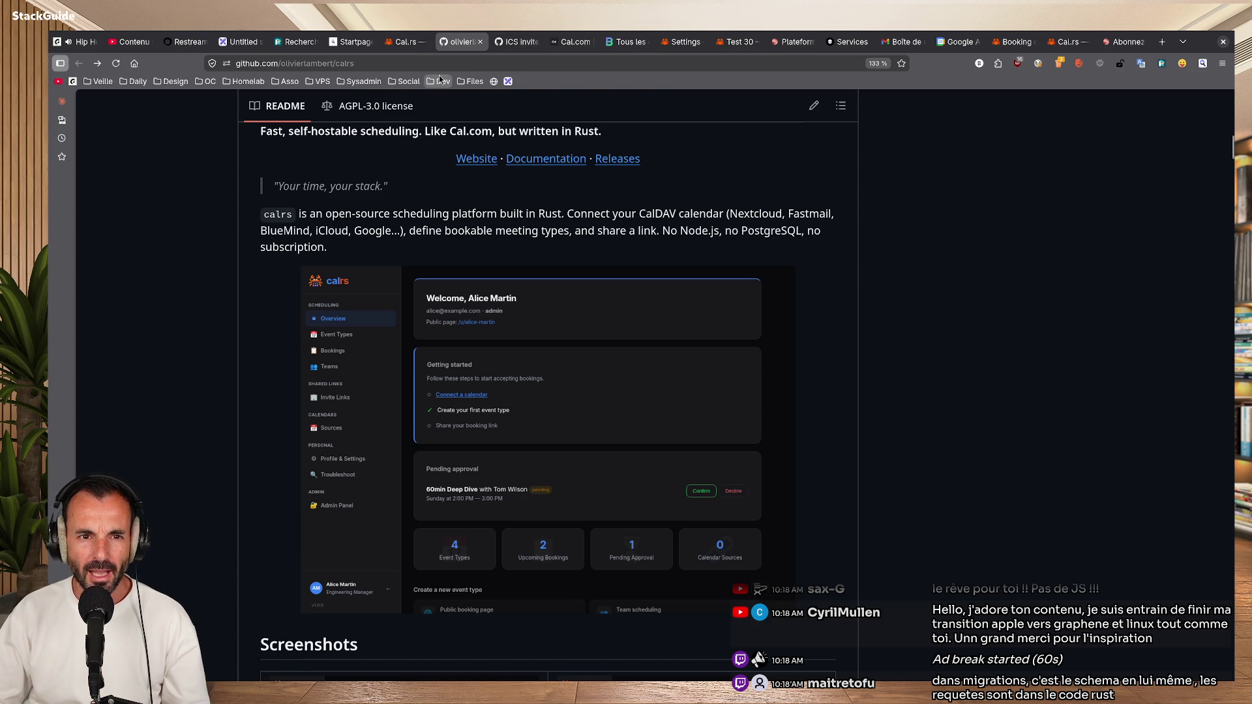
# Go to the Cal.rs settings' calendar sources and start connecting a new CalDAV calendar.
pyautogui.click(408, 43)
pyautogui.click(670, 43)
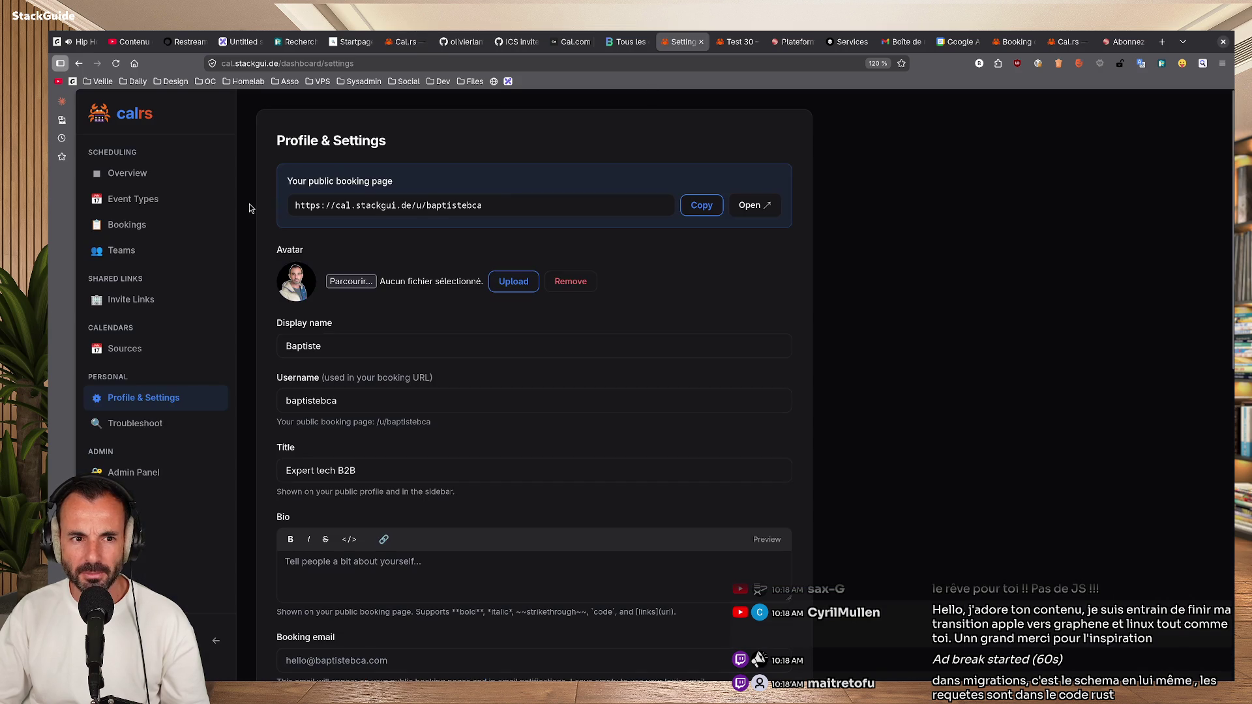
pyautogui.click(125, 348)
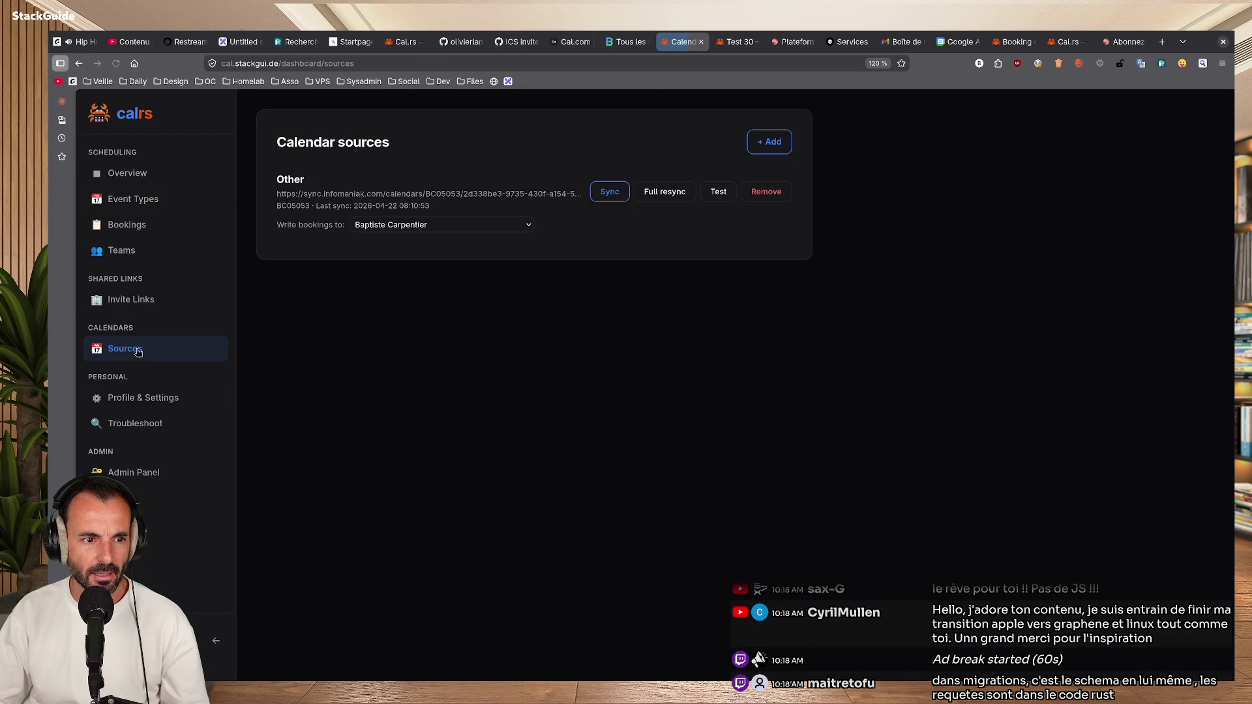
pyautogui.click(768, 144)
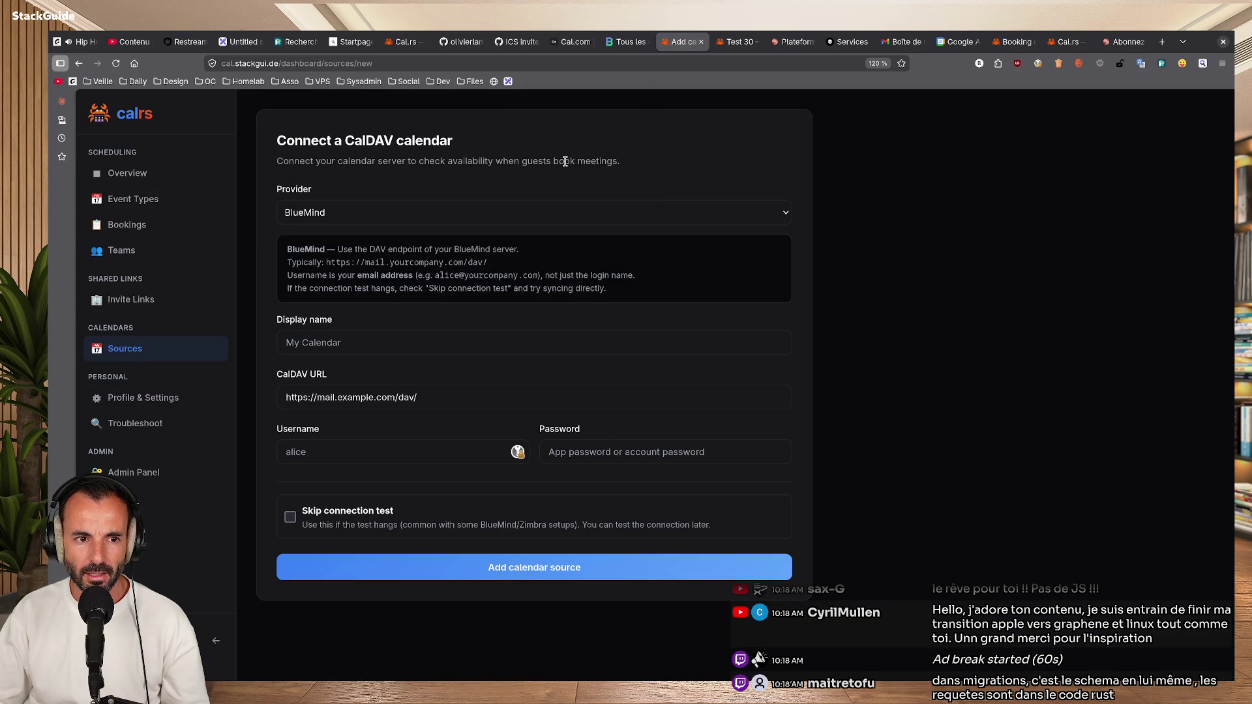
# Try the Google and Nextcloud provider presets, then settle on Other / Generic CalDAV.
pyautogui.click(743, 207)
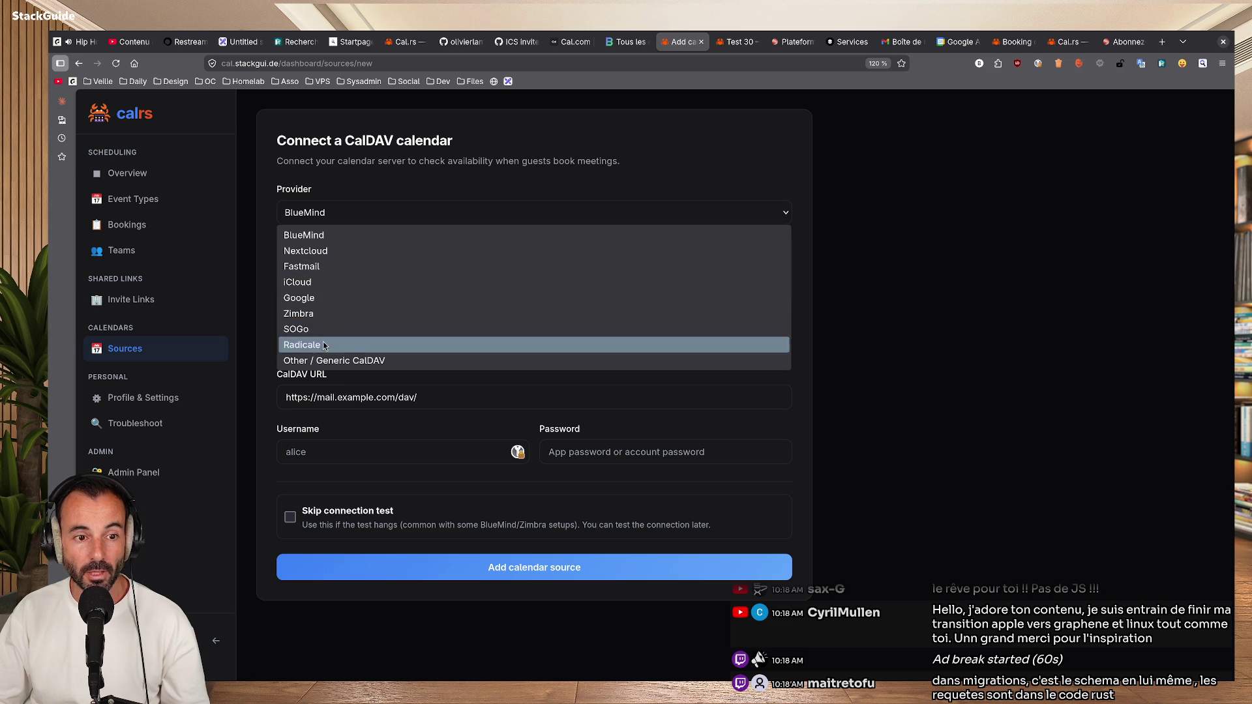
pyautogui.click(318, 297)
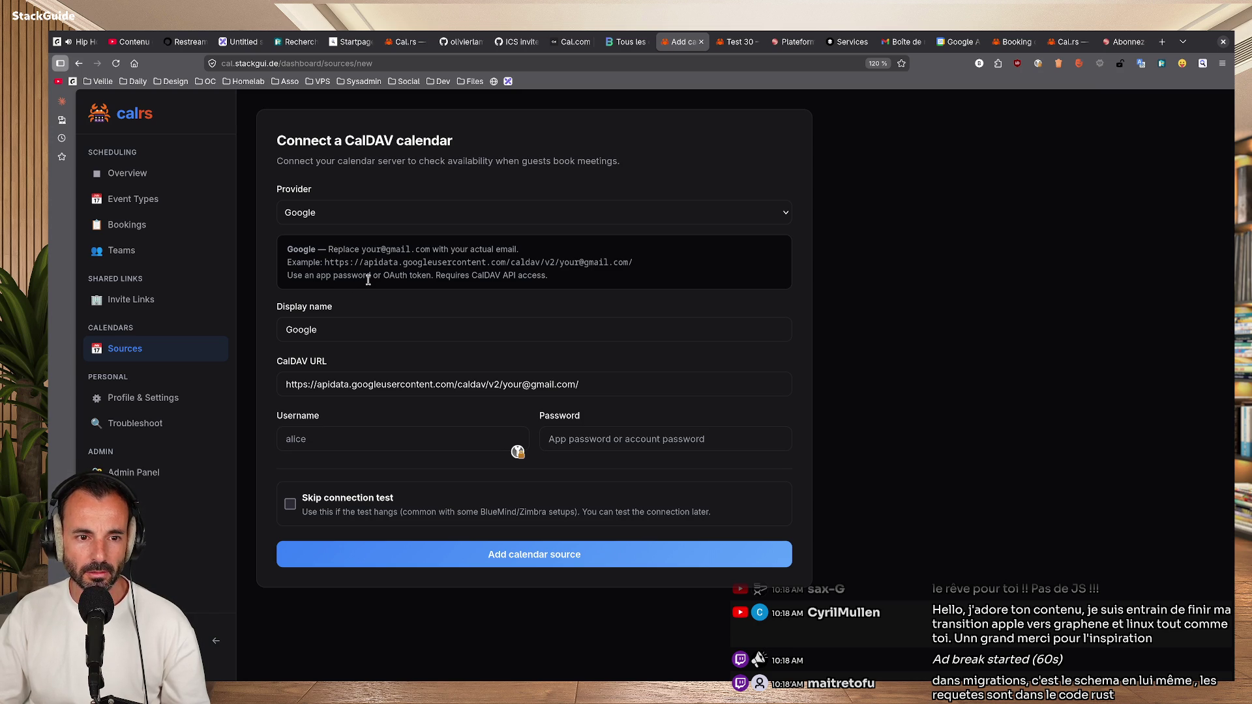
pyautogui.click(787, 219)
pyautogui.click(324, 266)
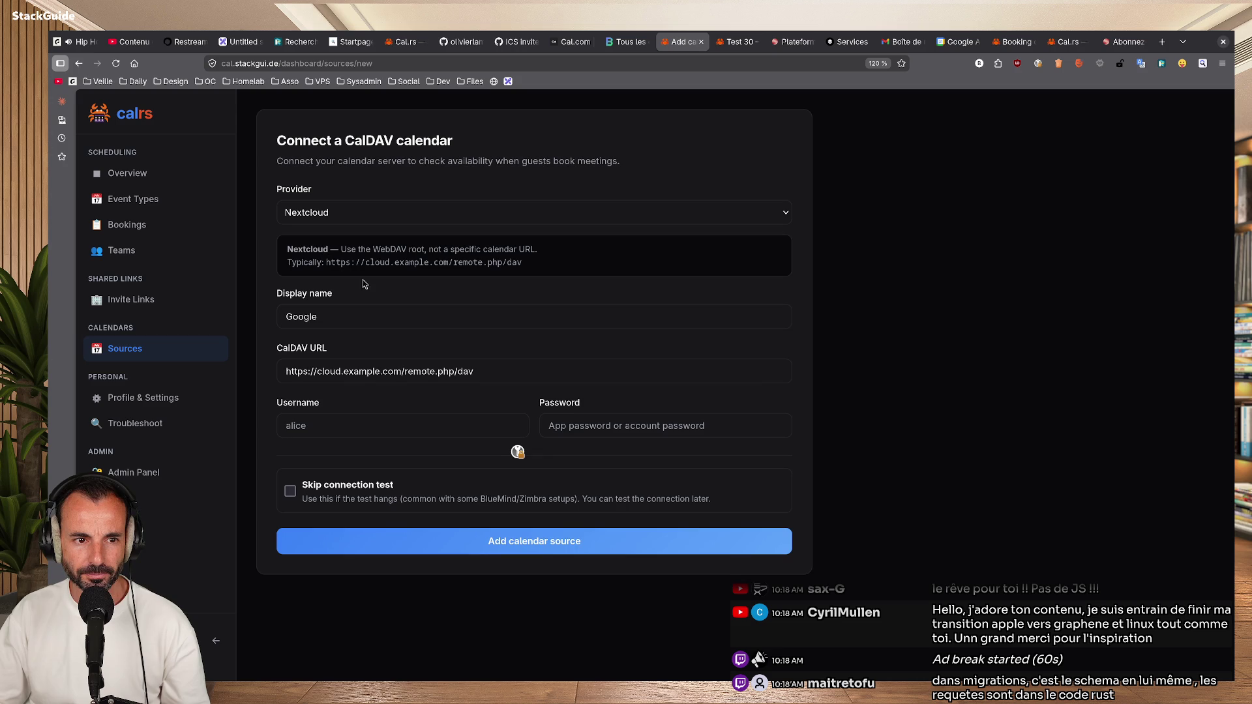
pyautogui.click(631, 216)
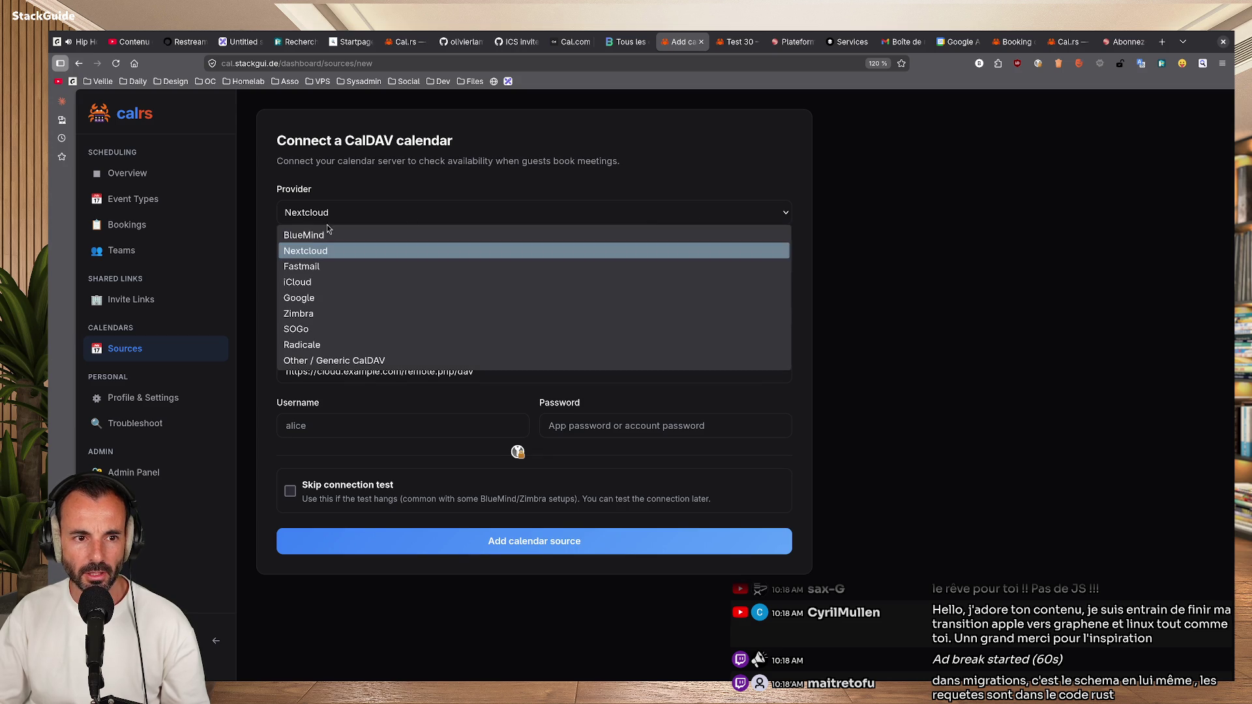
pyautogui.click(325, 360)
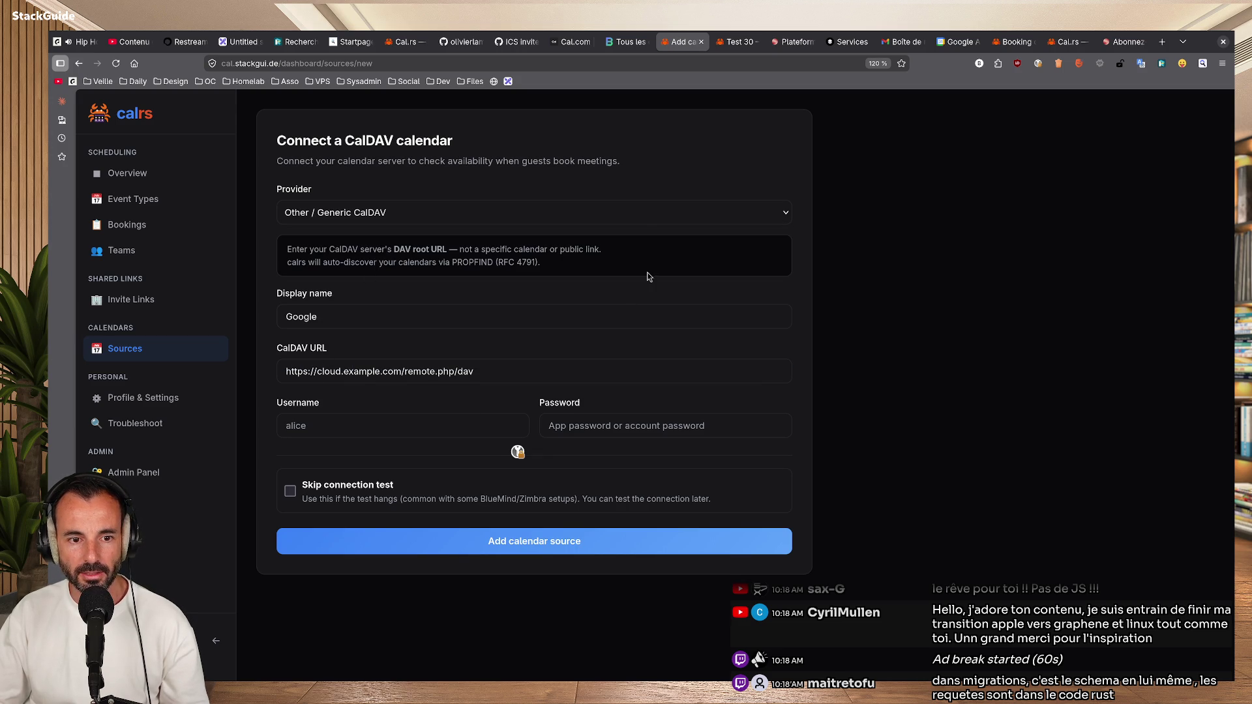
# Open and dismiss the provider list twice, keeping Other / Generic CalDAV selected.
pyautogui.click(636, 216)
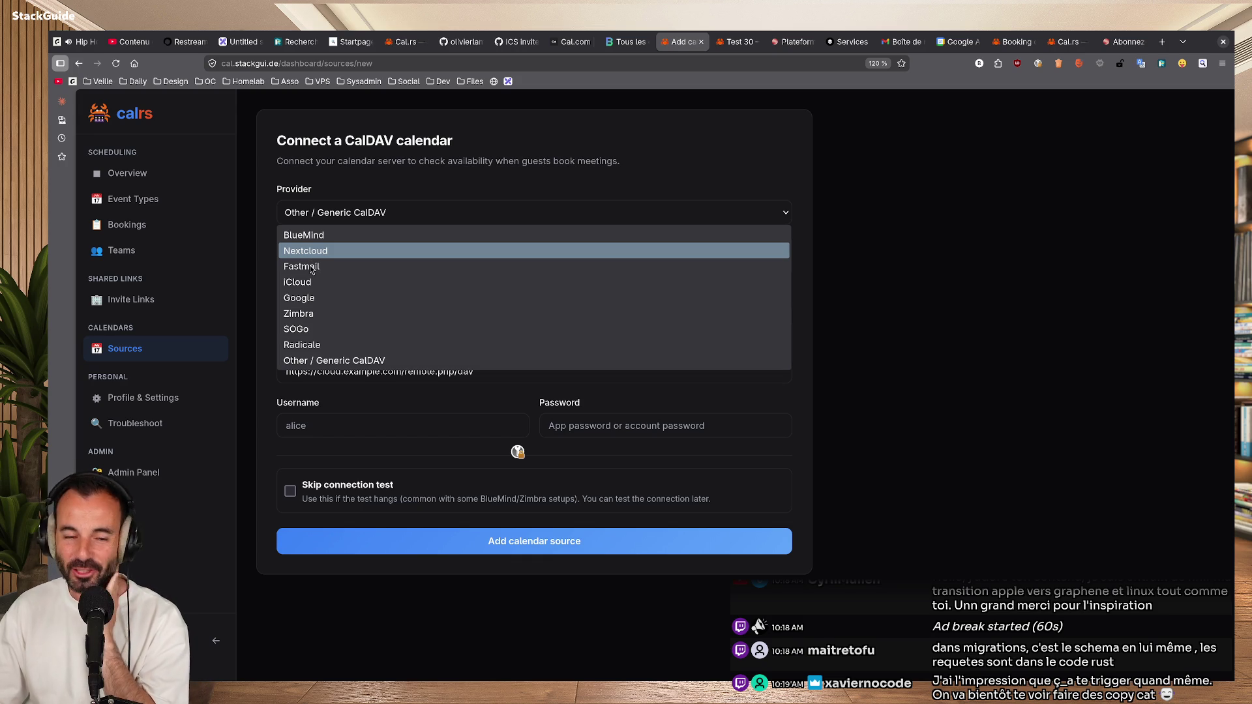
pyautogui.click(931, 279)
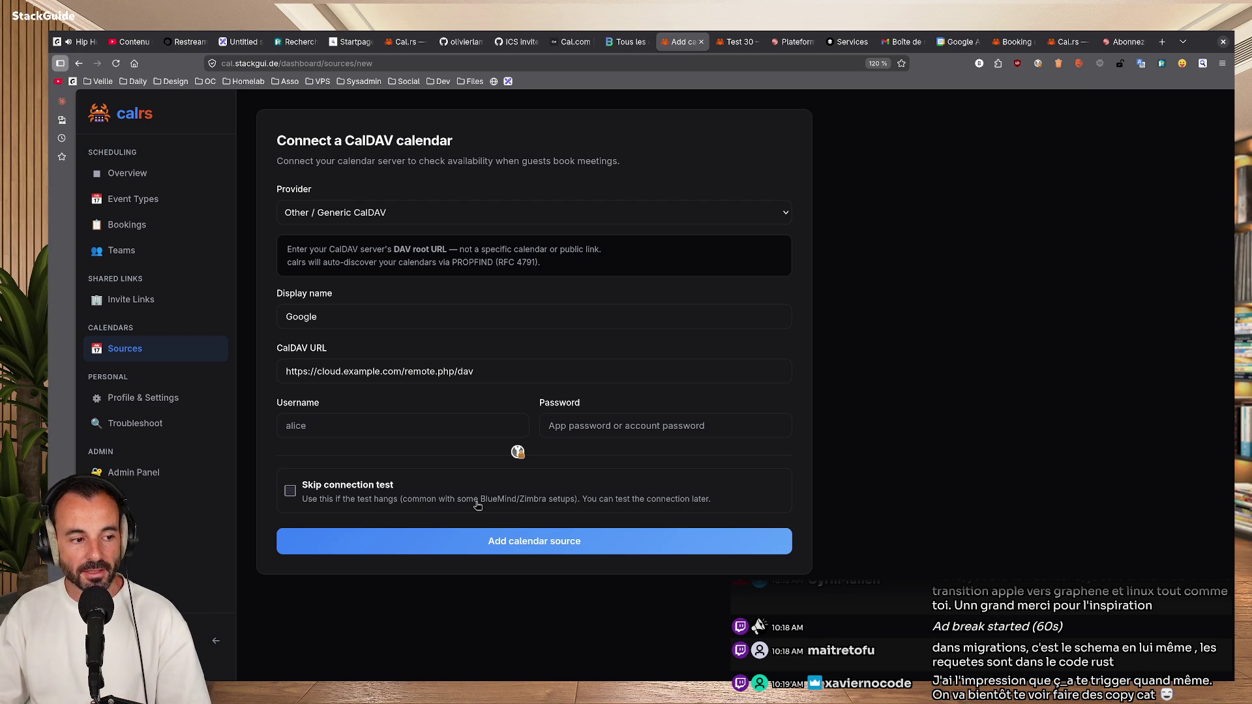
pyautogui.click(478, 220)
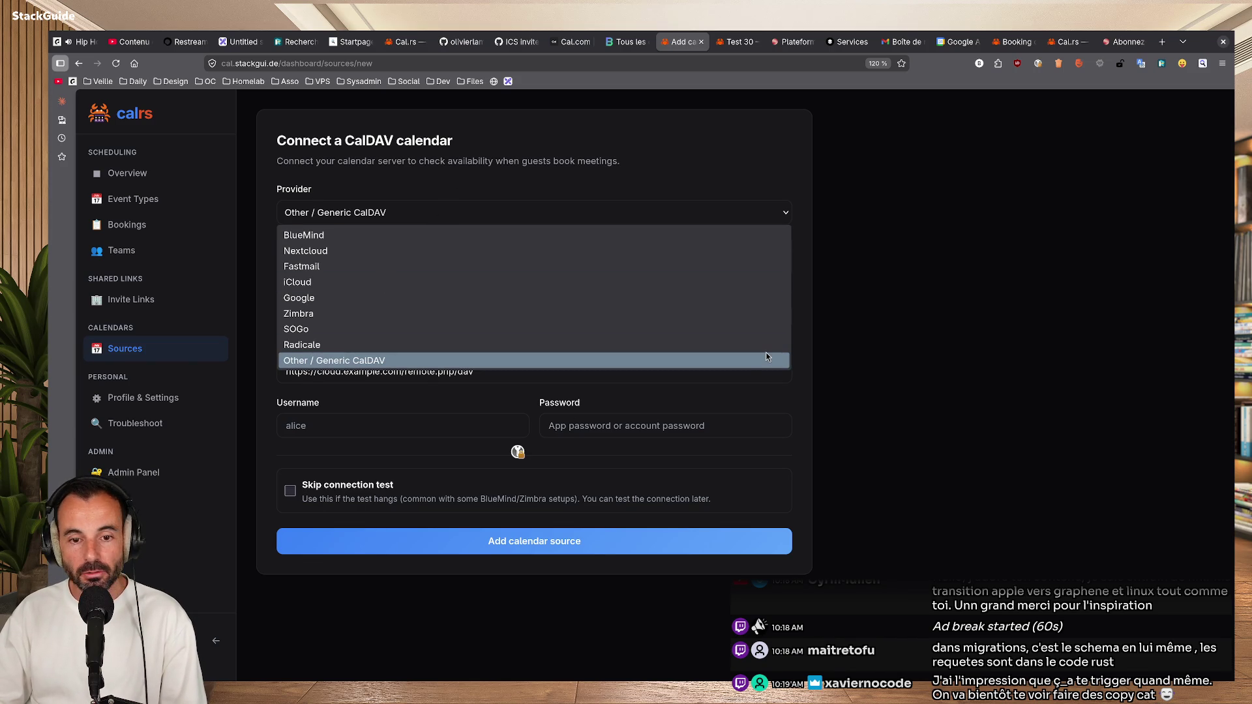
pyautogui.press('Escape')
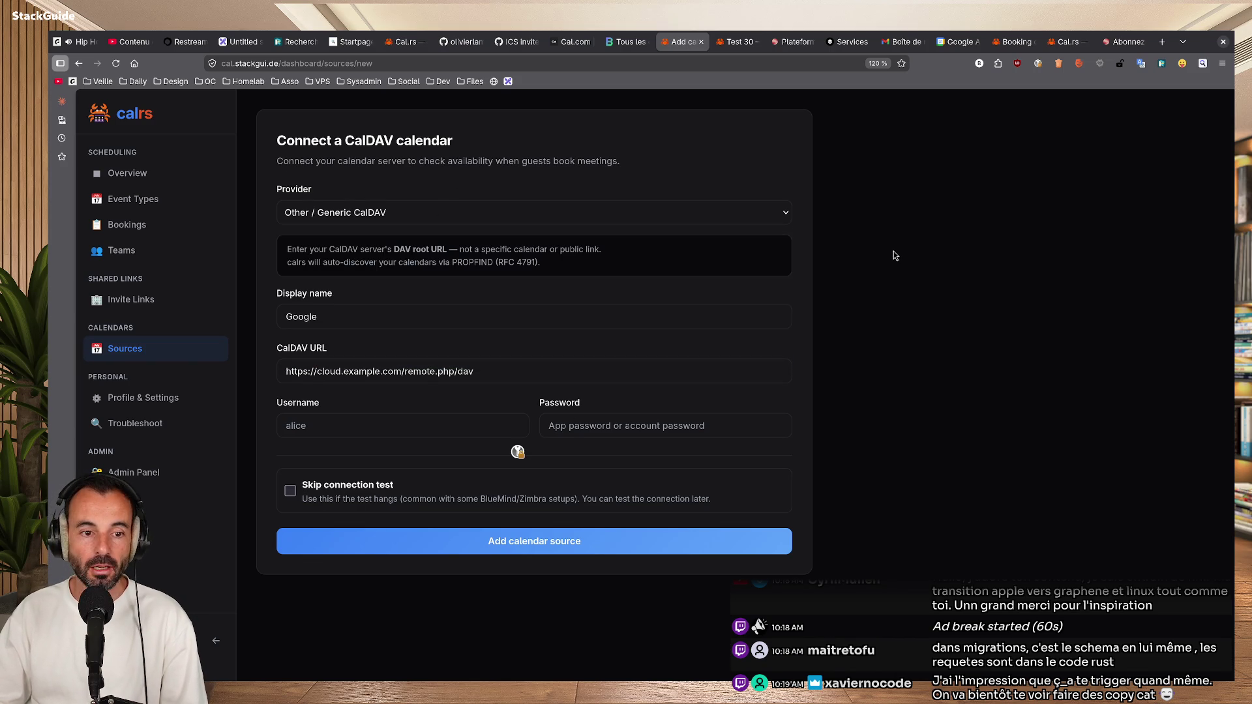
# Switch the provider preset to iCloud and highlight its app-specific password note.
pyautogui.click(441, 222)
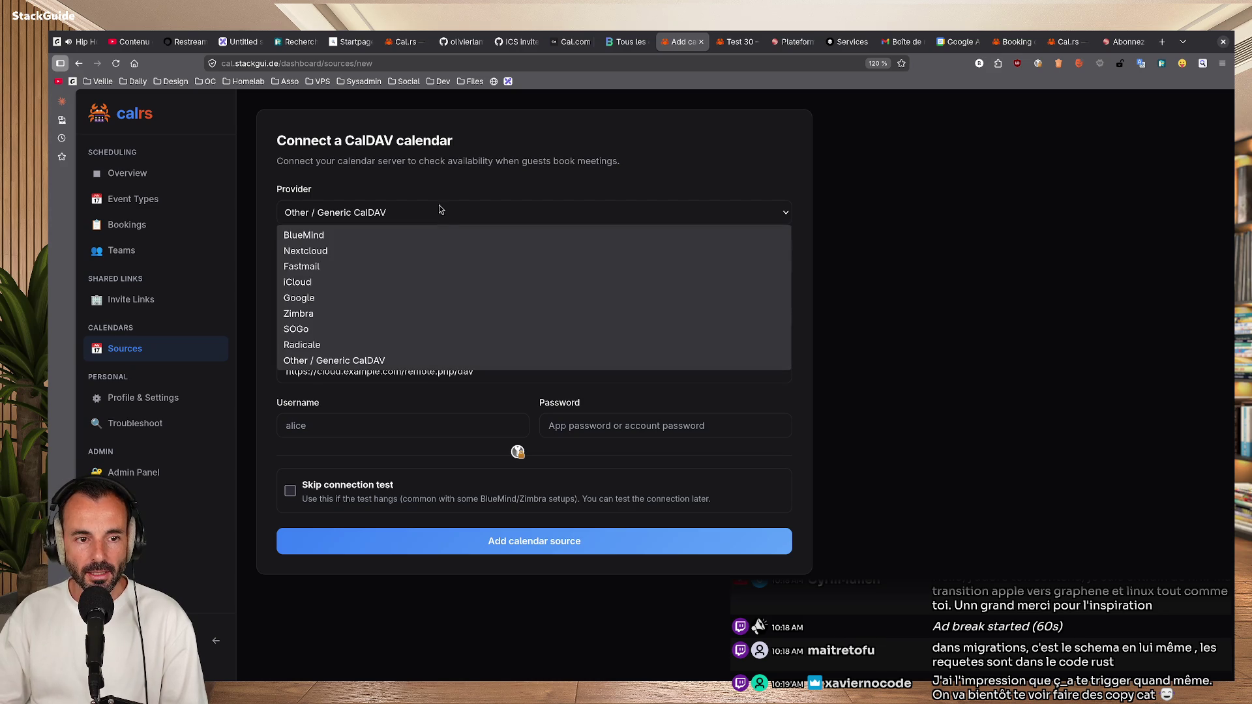
pyautogui.click(446, 283)
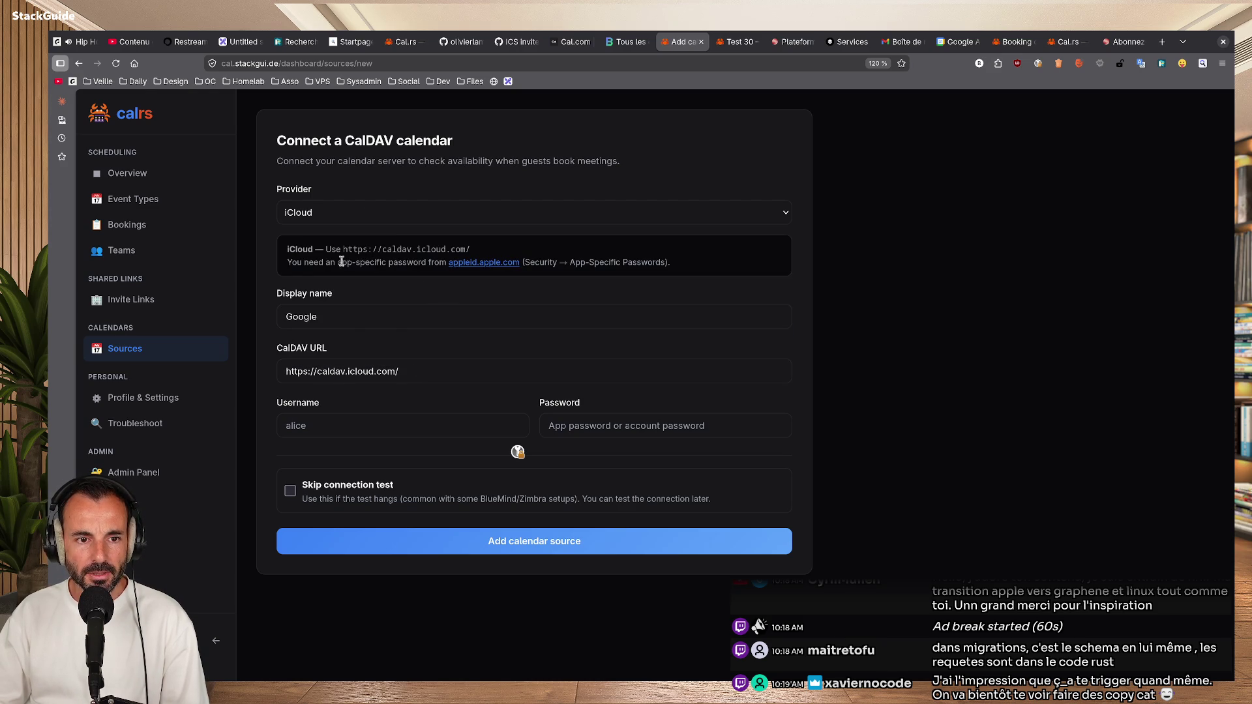
pyautogui.moveTo(296, 263); pyautogui.dragTo(436, 263)
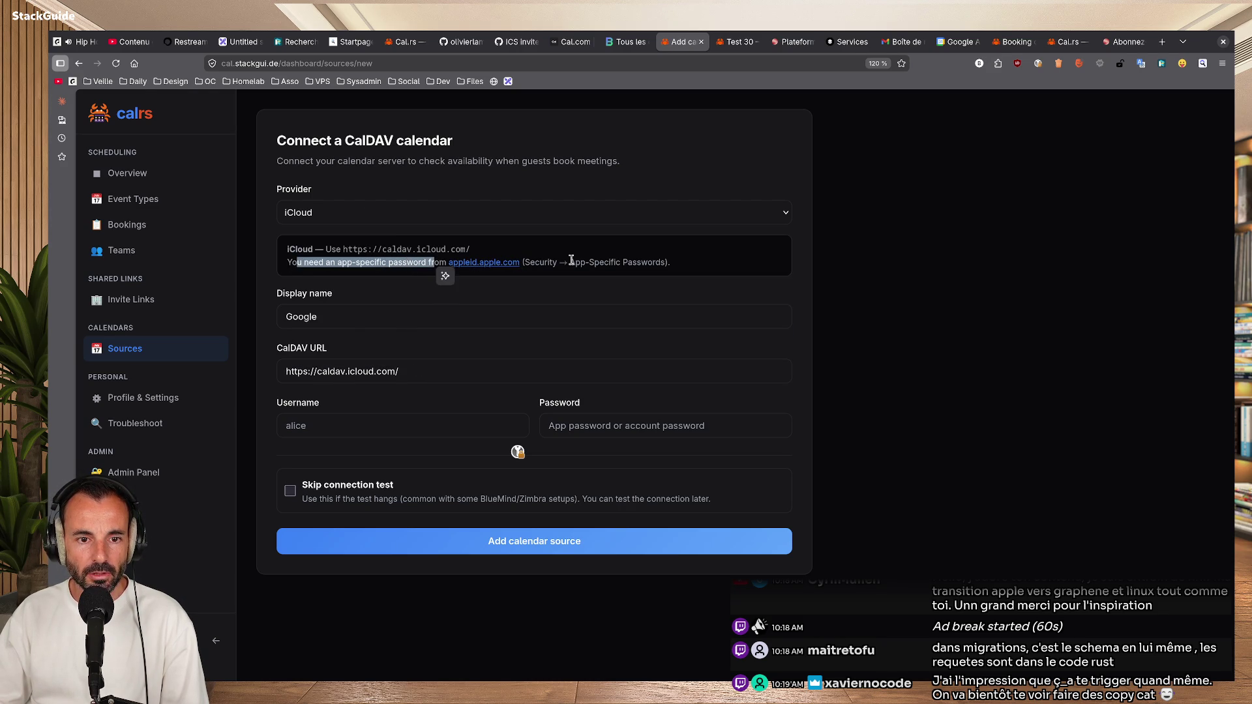
# Switch to the Google preset, read its help note, and go back to Calendar sources.
pyautogui.click(767, 215)
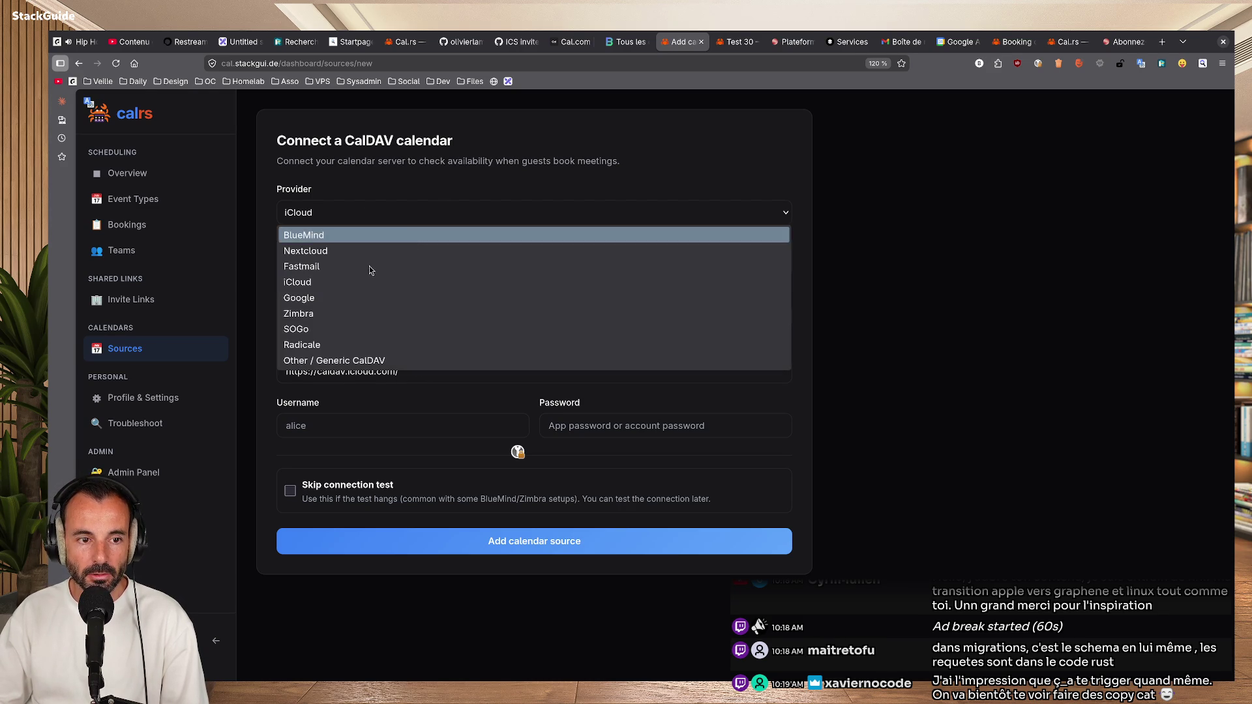
pyautogui.click(360, 297)
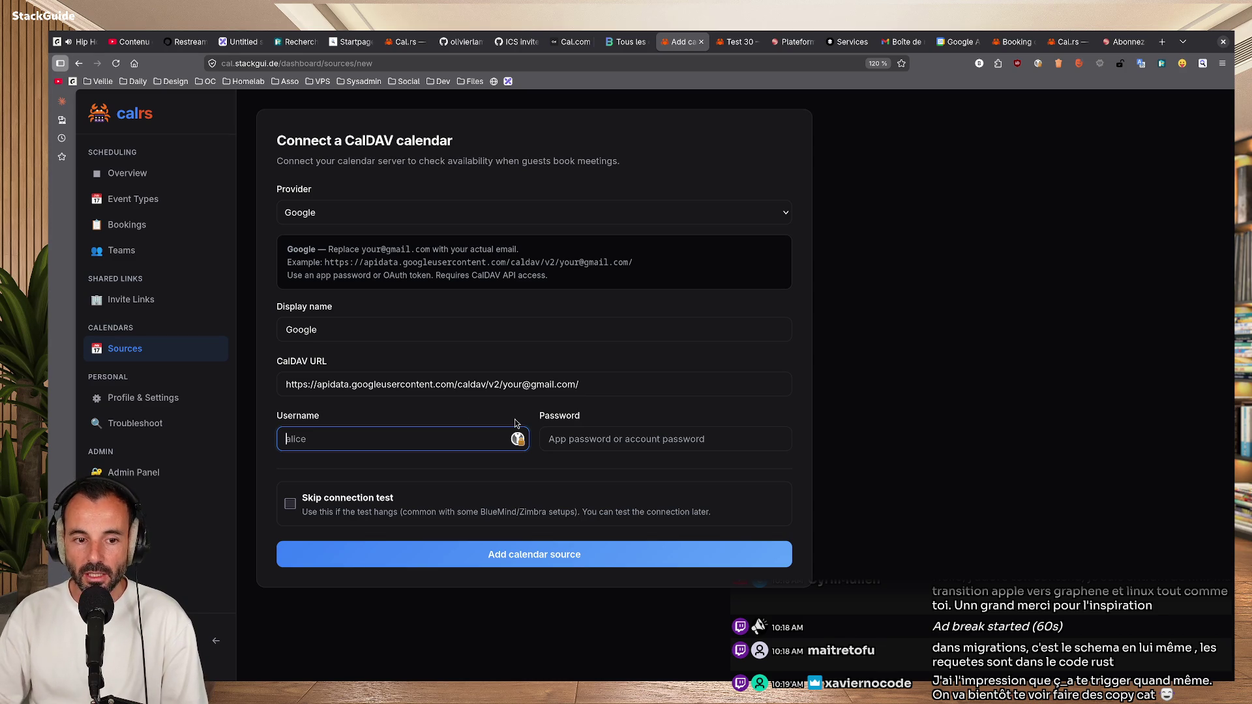
pyautogui.moveTo(564, 280); pyautogui.dragTo(319, 232)
pyautogui.click(741, 370)
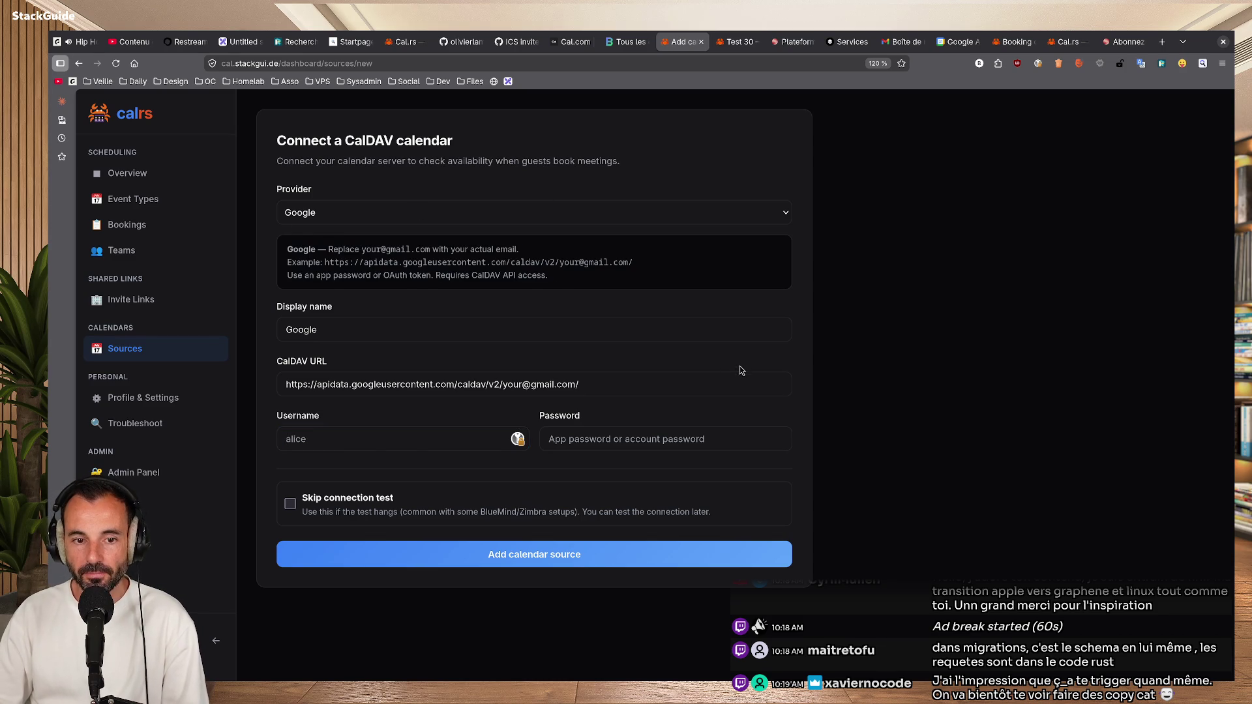
pyautogui.hotkey('alt', 'Left')
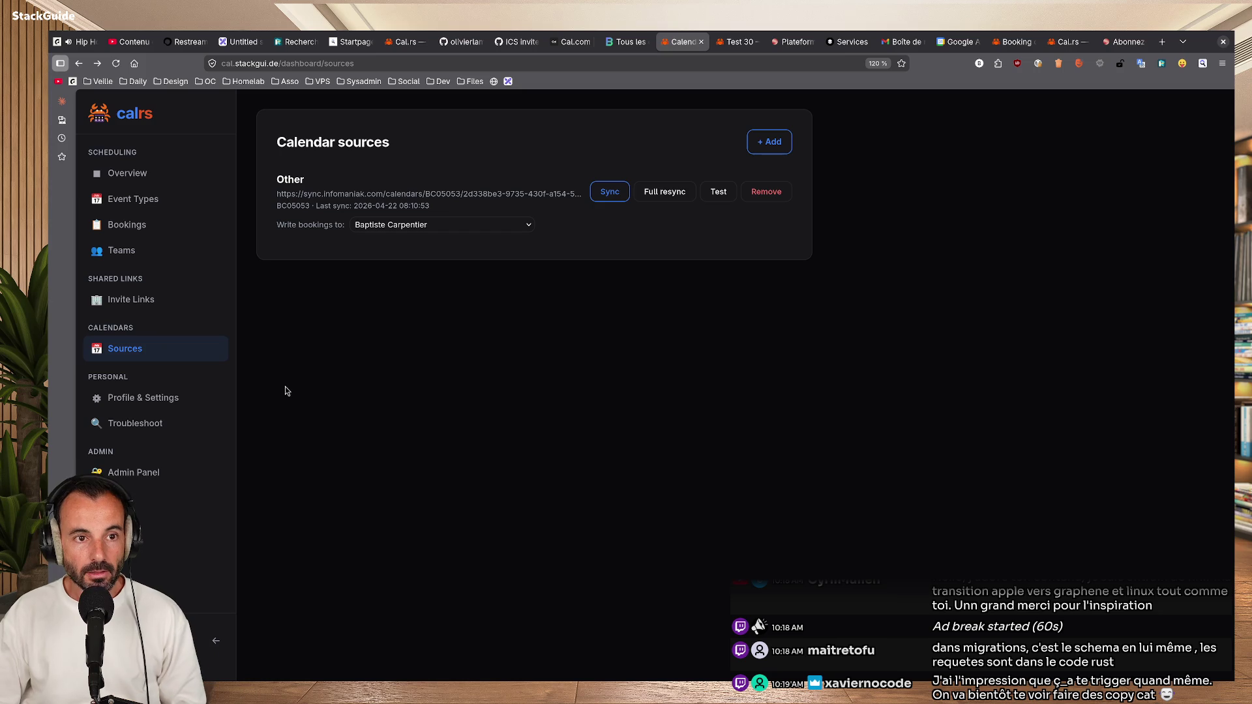
# Search 'twitch' from a new tab and open the official Twitch site from the Startpage results.
pyautogui.click(1163, 43)
pyautogui.write('twit')
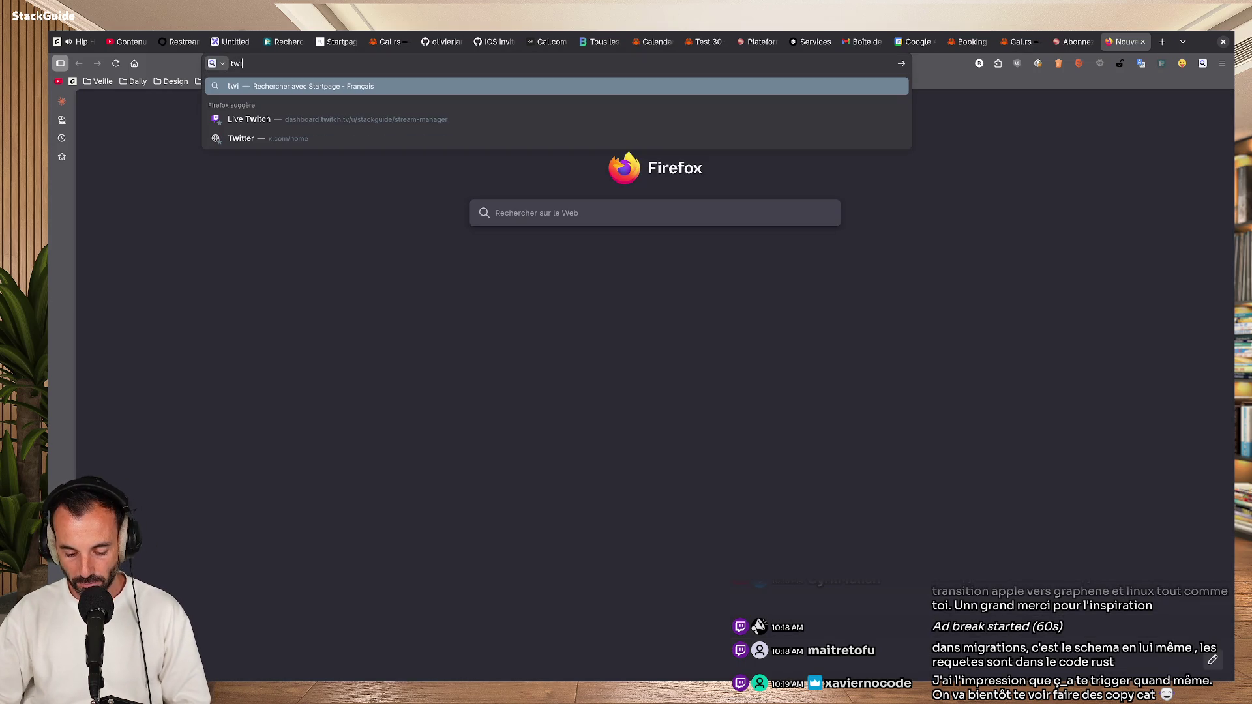
pyautogui.press('Down')
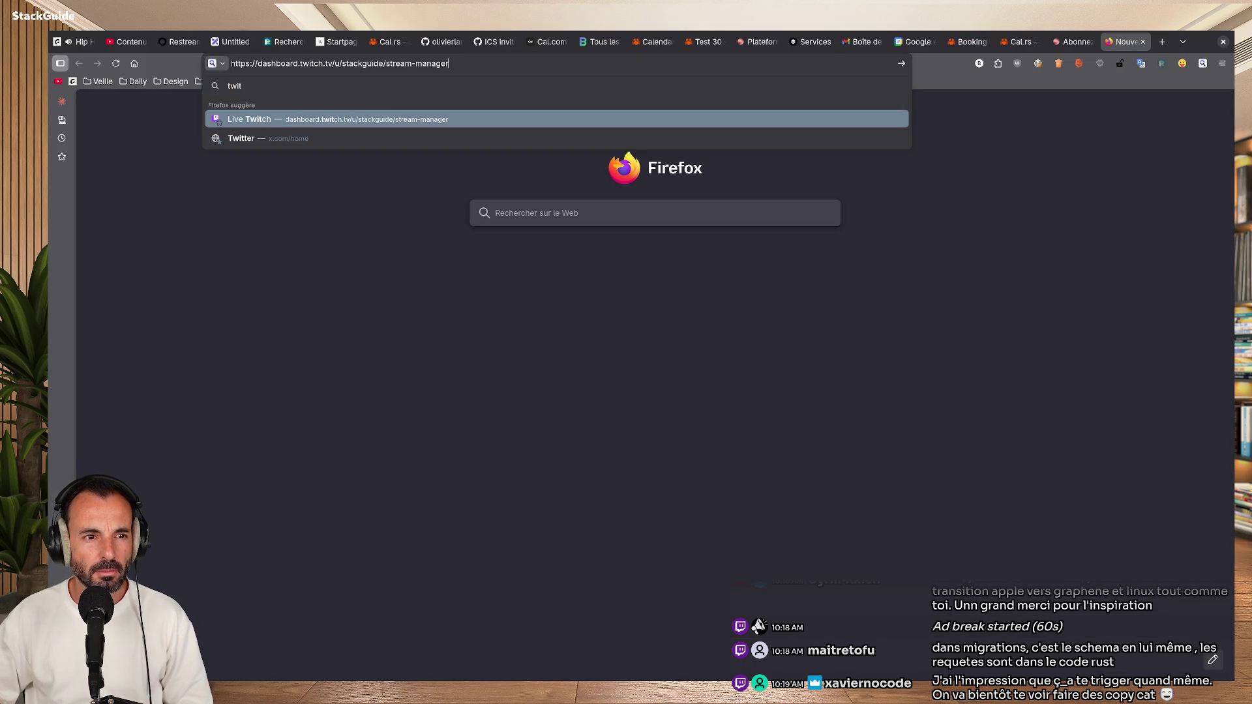
pyautogui.press('Up')
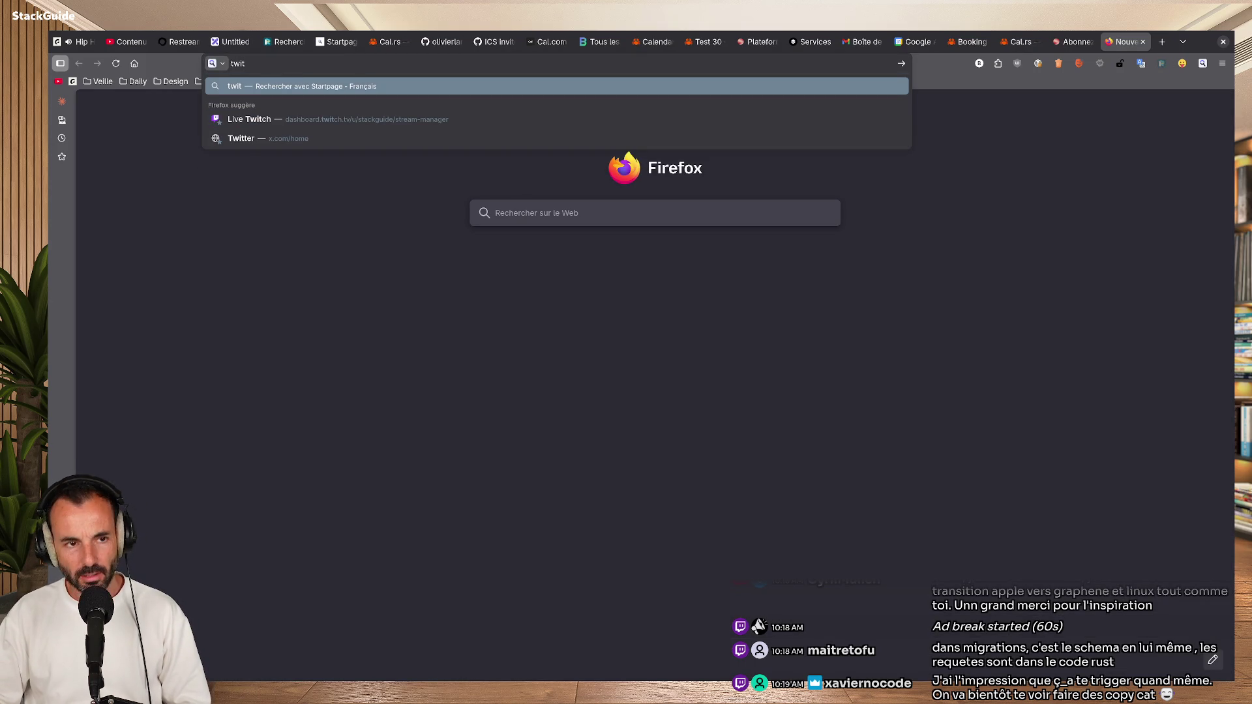
pyautogui.write('ch')
pyautogui.press('Return')
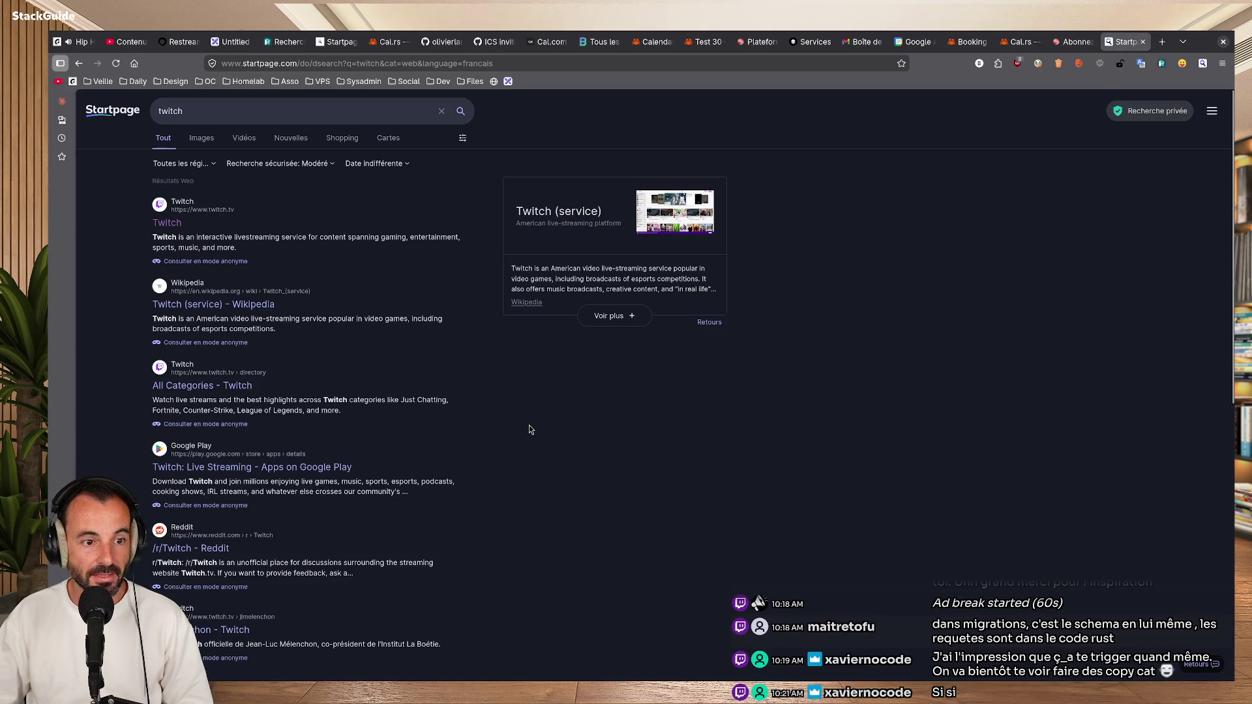
pyautogui.click(176, 225)
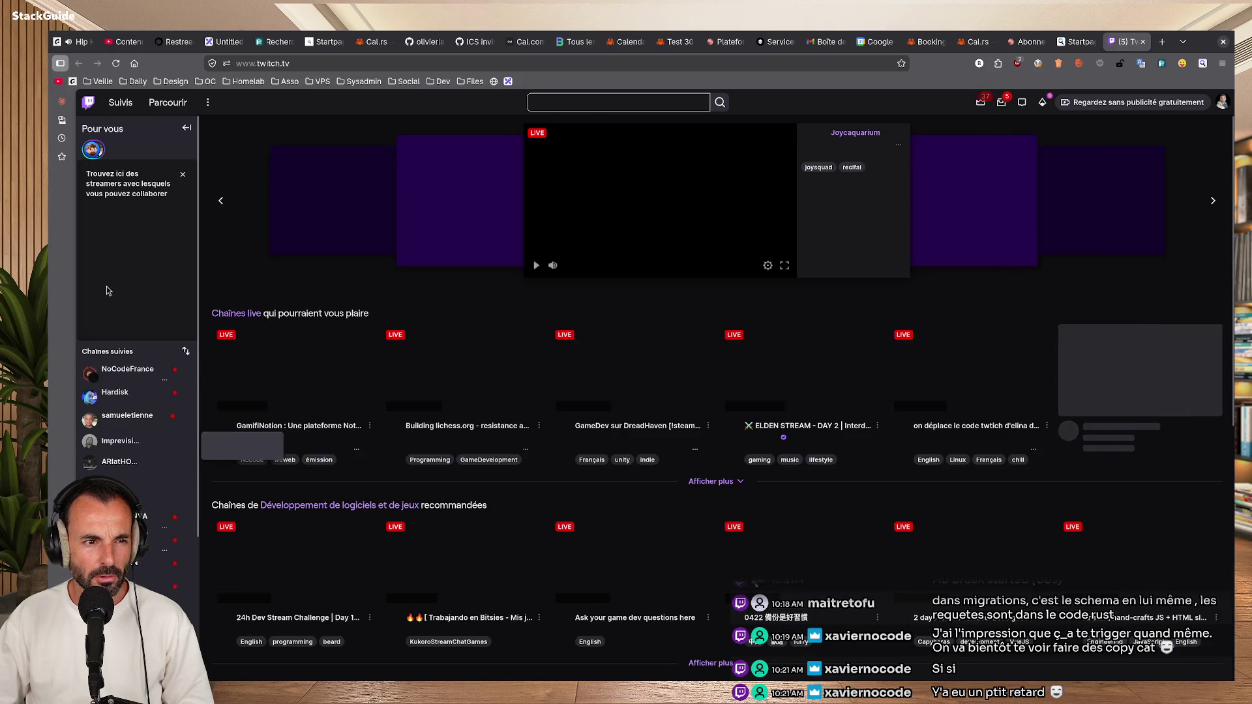
# Open the NoCodeFrance channel page and scroll down to read its about panel, then back up.
pyautogui.moveTo(128, 384)
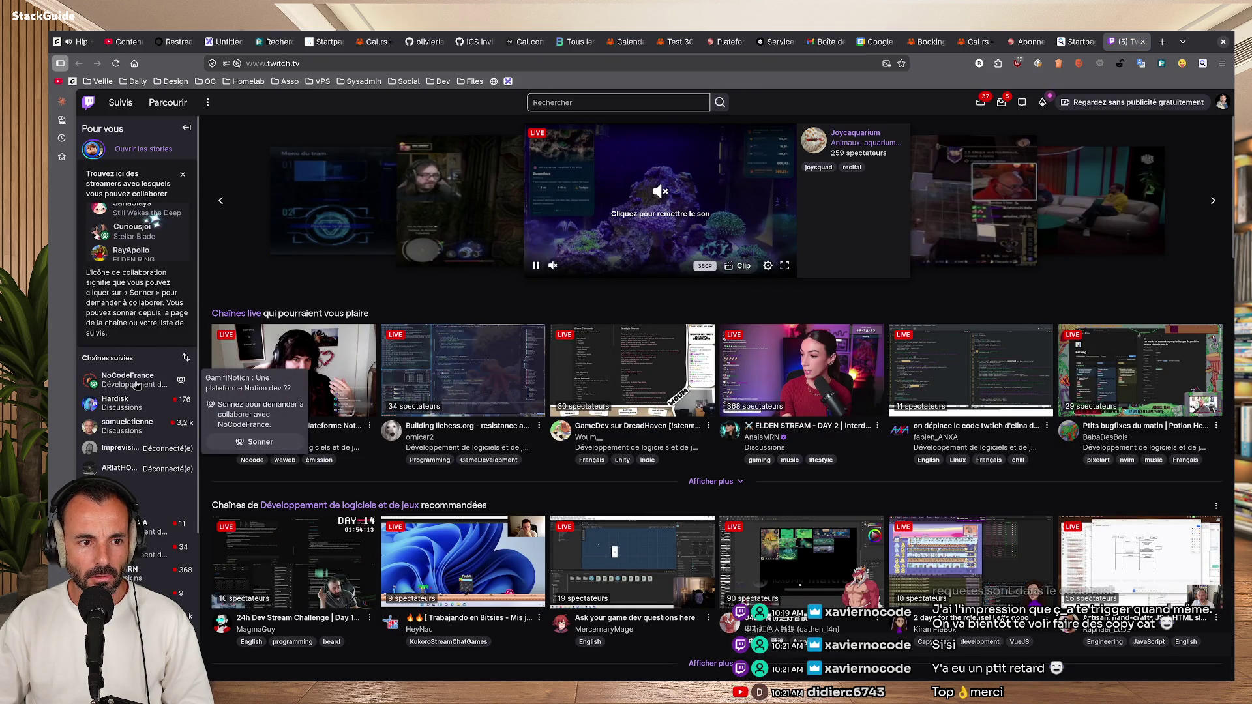
pyautogui.click(129, 382)
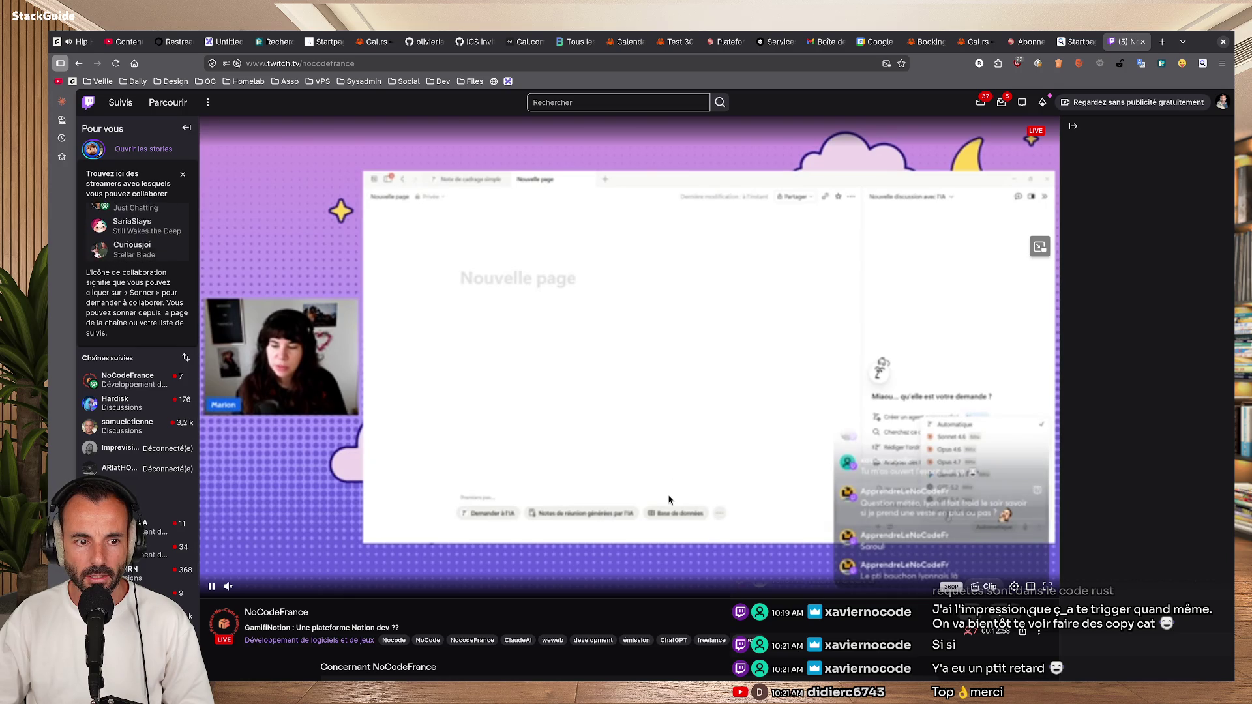
pyautogui.scroll(-3, 670, 499)
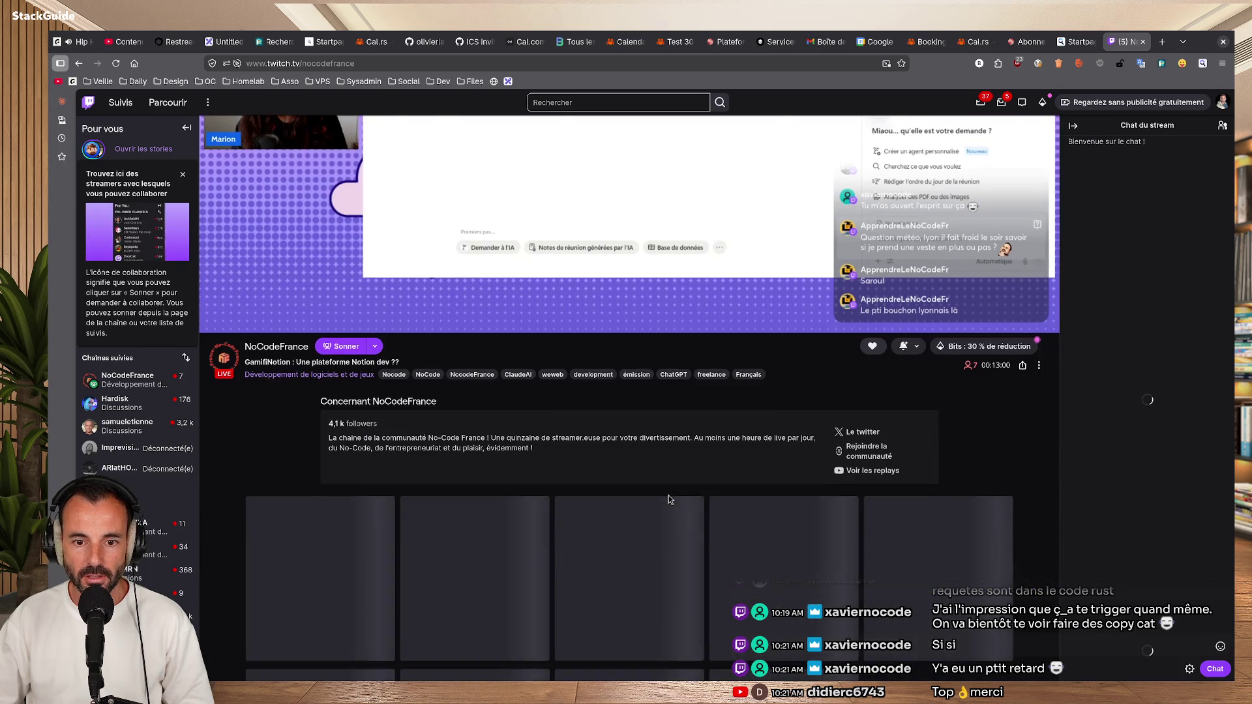
pyautogui.scroll(3, 668, 500)
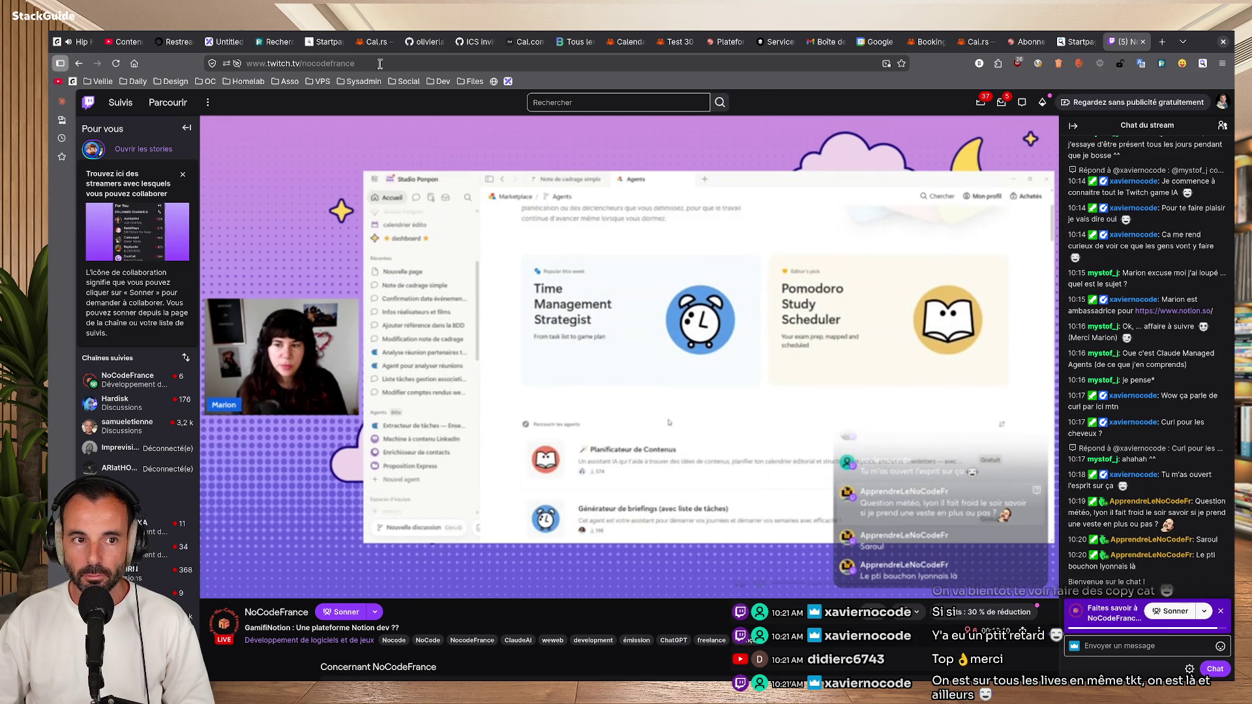
# From the stream manager's Raid action, search 'nocode' and pick NoCodeFrance as the raid target.
pyautogui.click(135, 81)
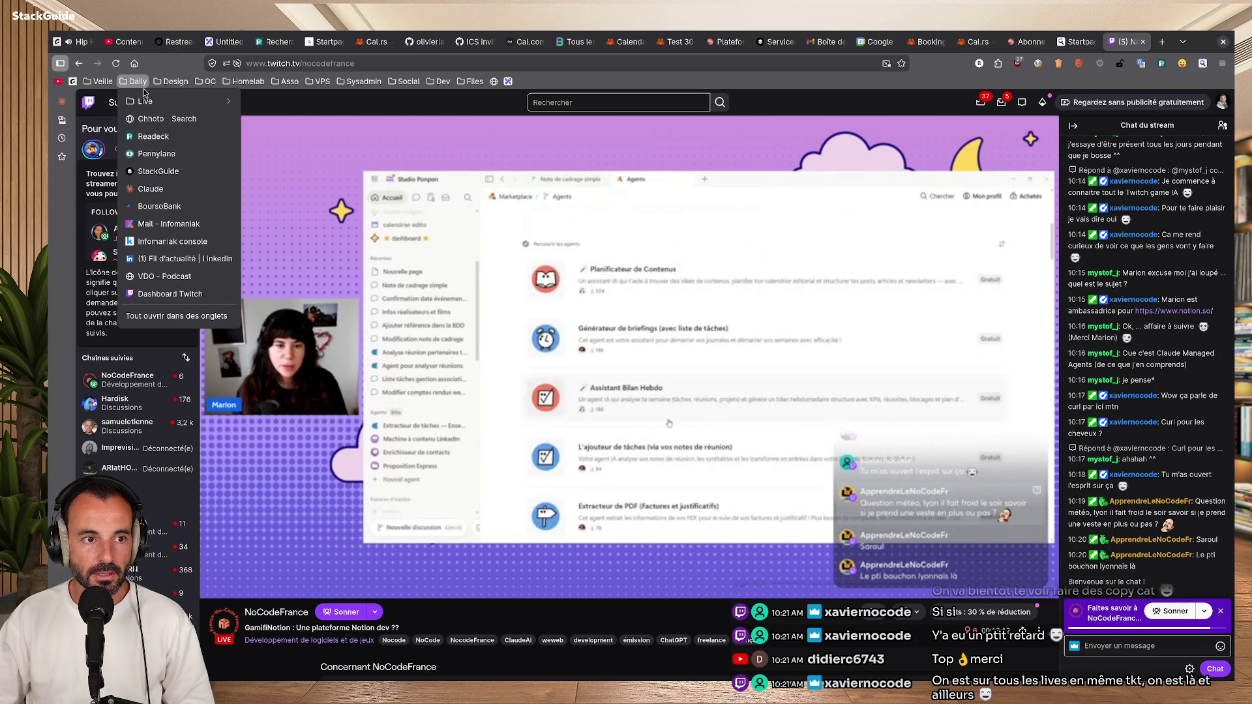
pyautogui.click(168, 294)
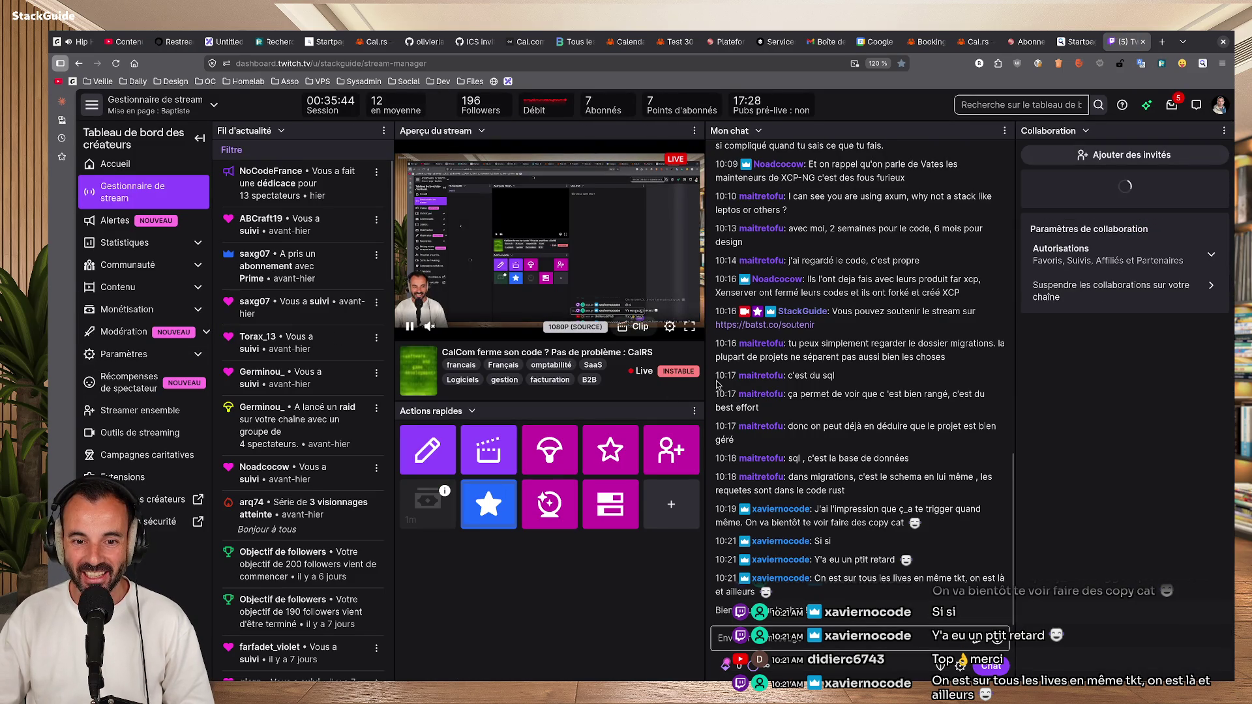
pyautogui.moveTo(673, 373)
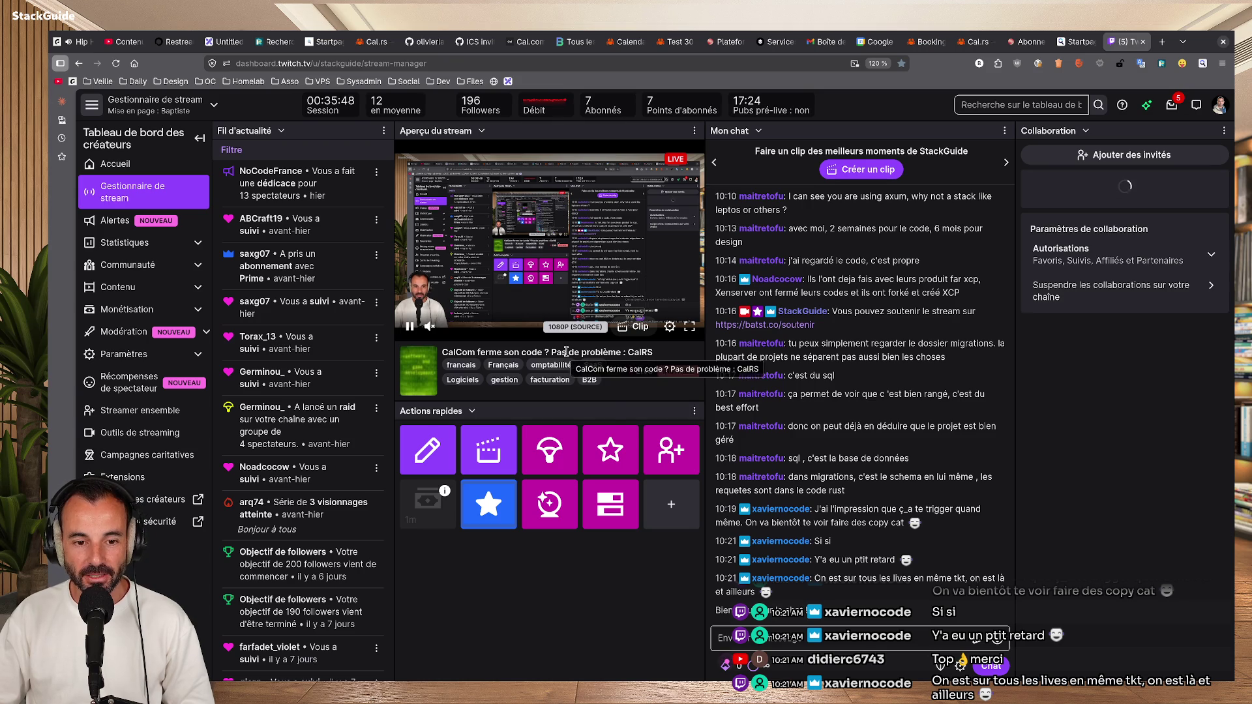
pyautogui.click(549, 463)
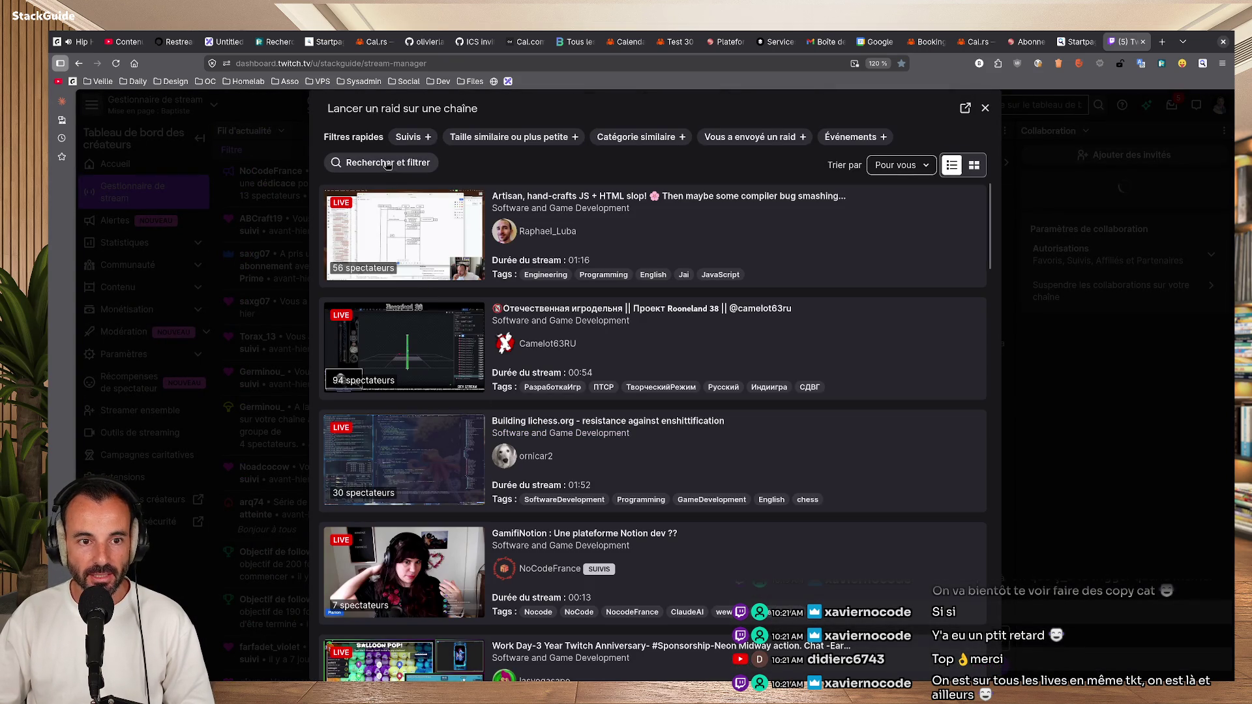
pyautogui.click(388, 163)
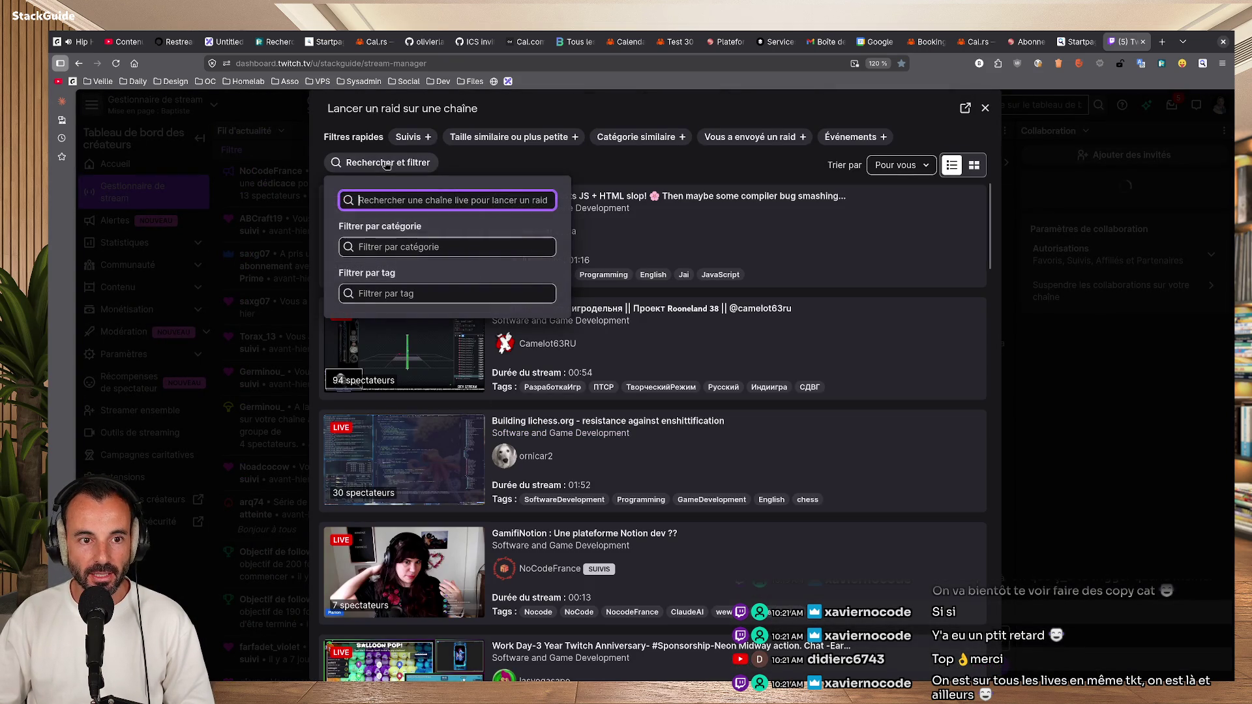
pyautogui.write('nocode')
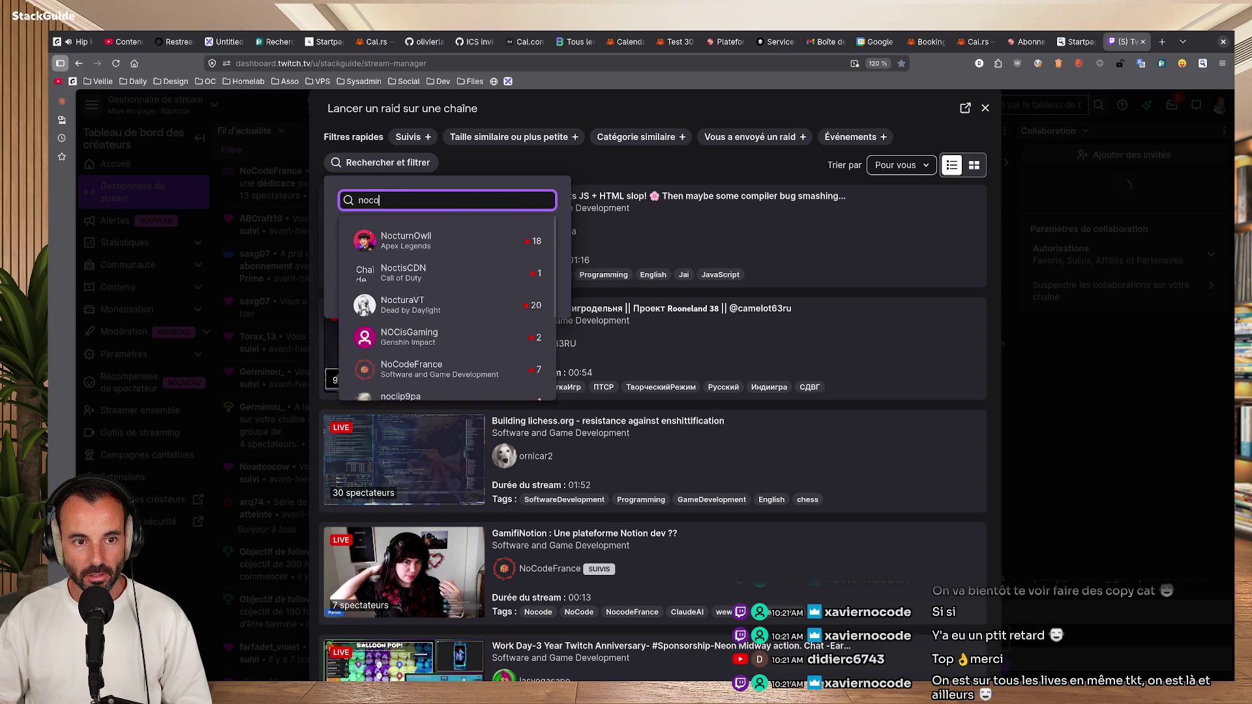
pyautogui.click(411, 233)
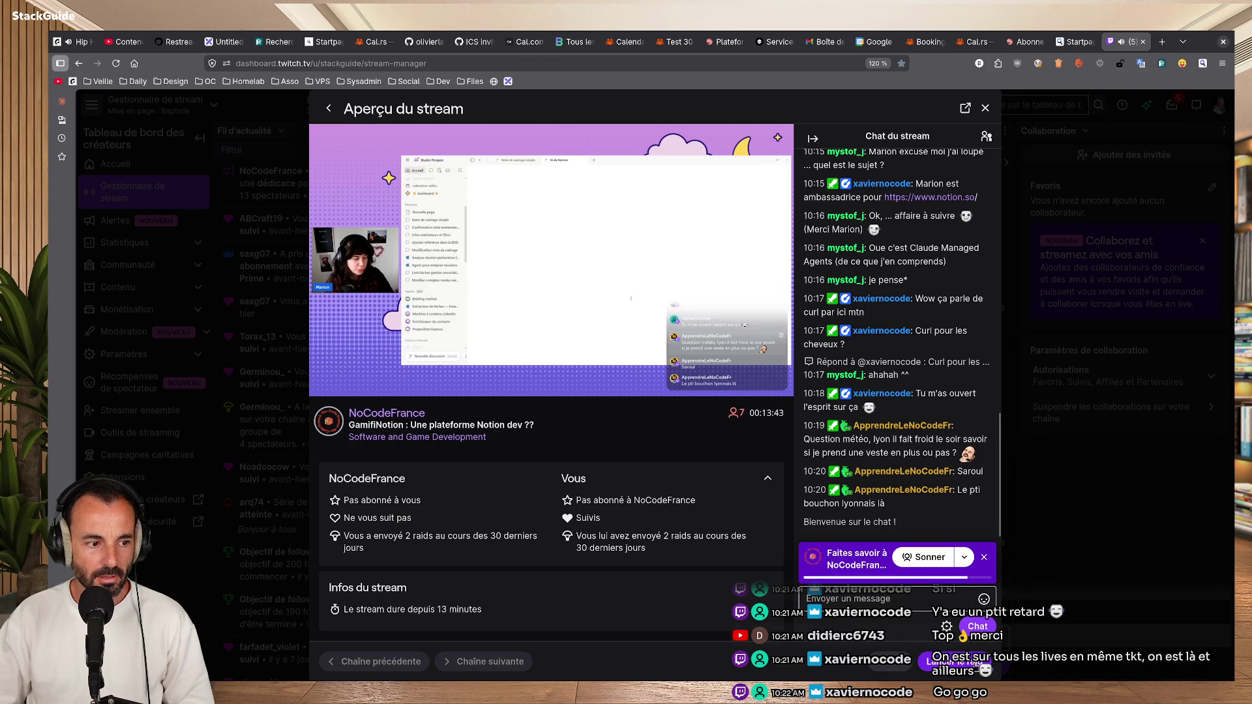
# Launch the 10-viewer raid and follow it to NoCodeFrance's channel page.
pyautogui.click(952, 661)
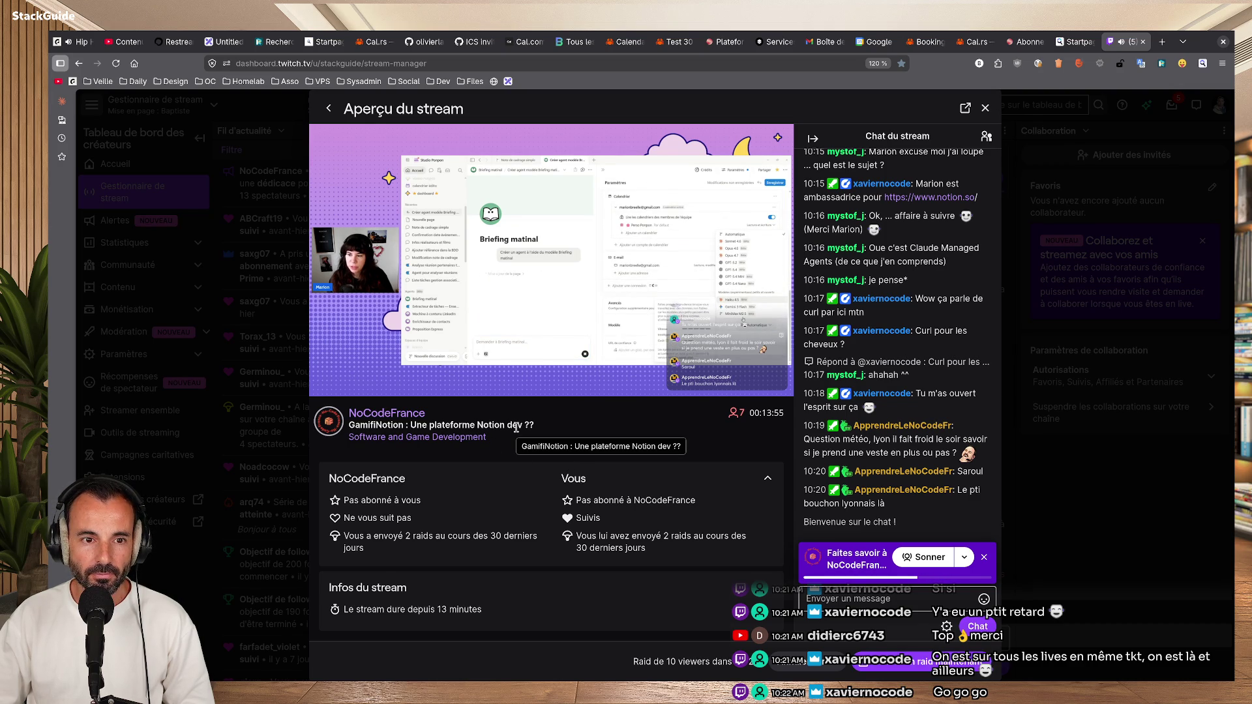
pyautogui.moveTo(599, 268)
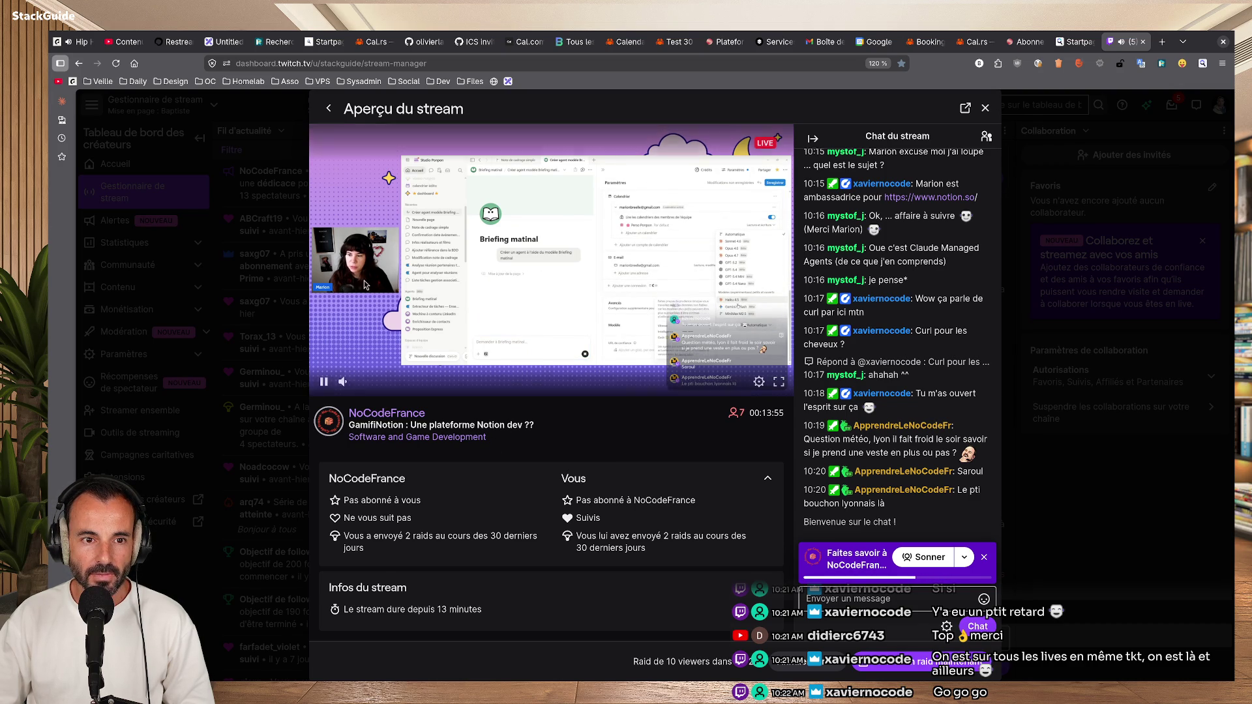
pyautogui.click(595, 269)
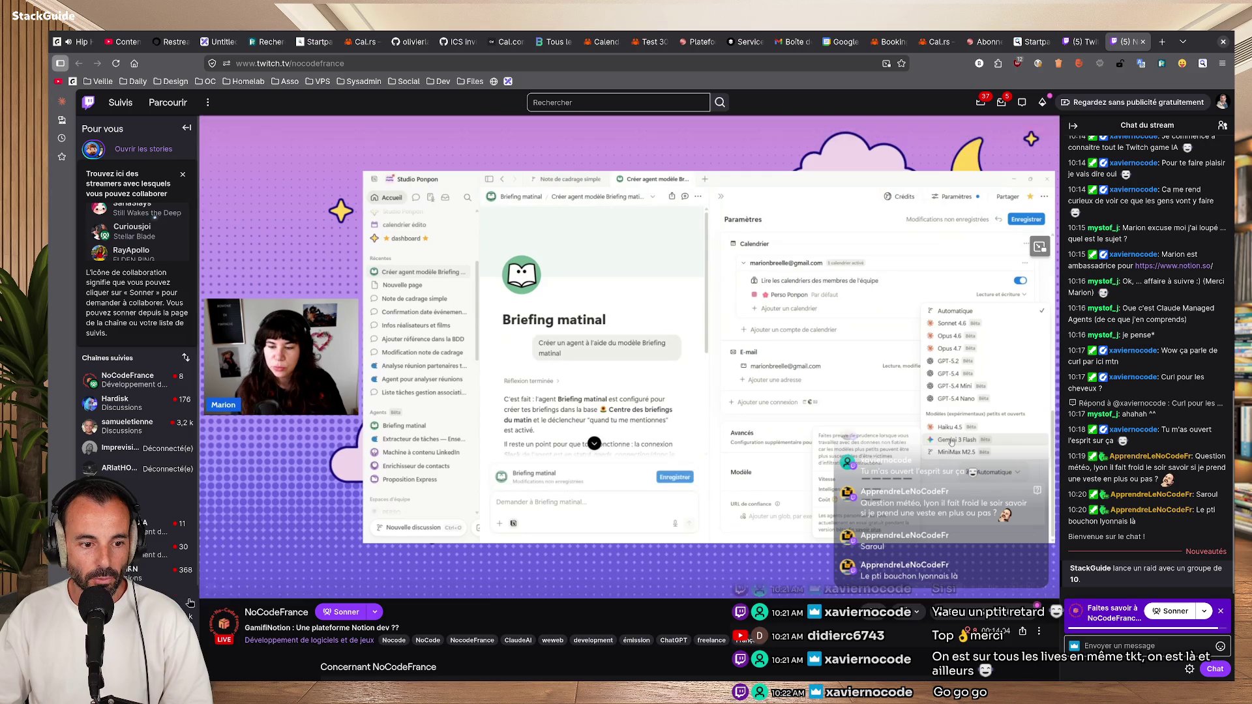
# Turn on the NoCodeFrance stream's audio using the player's volume control.
pyautogui.click(291, 585)
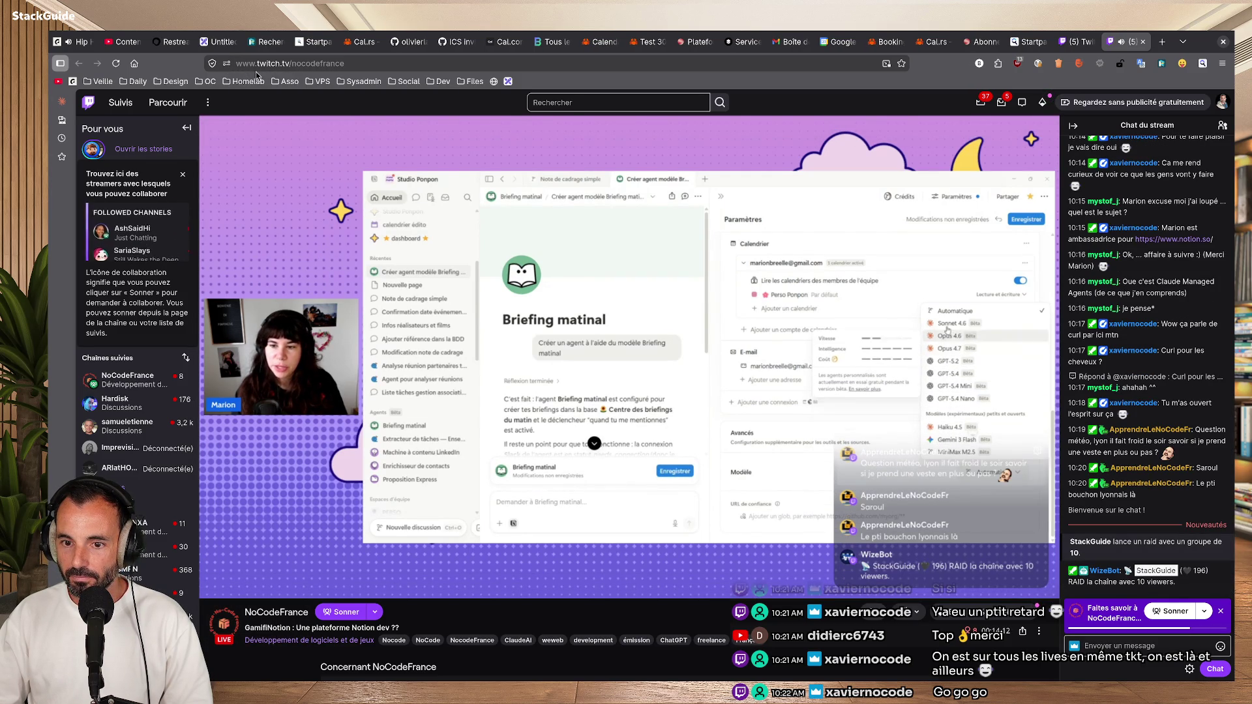
pyautogui.moveTo(168, 43)
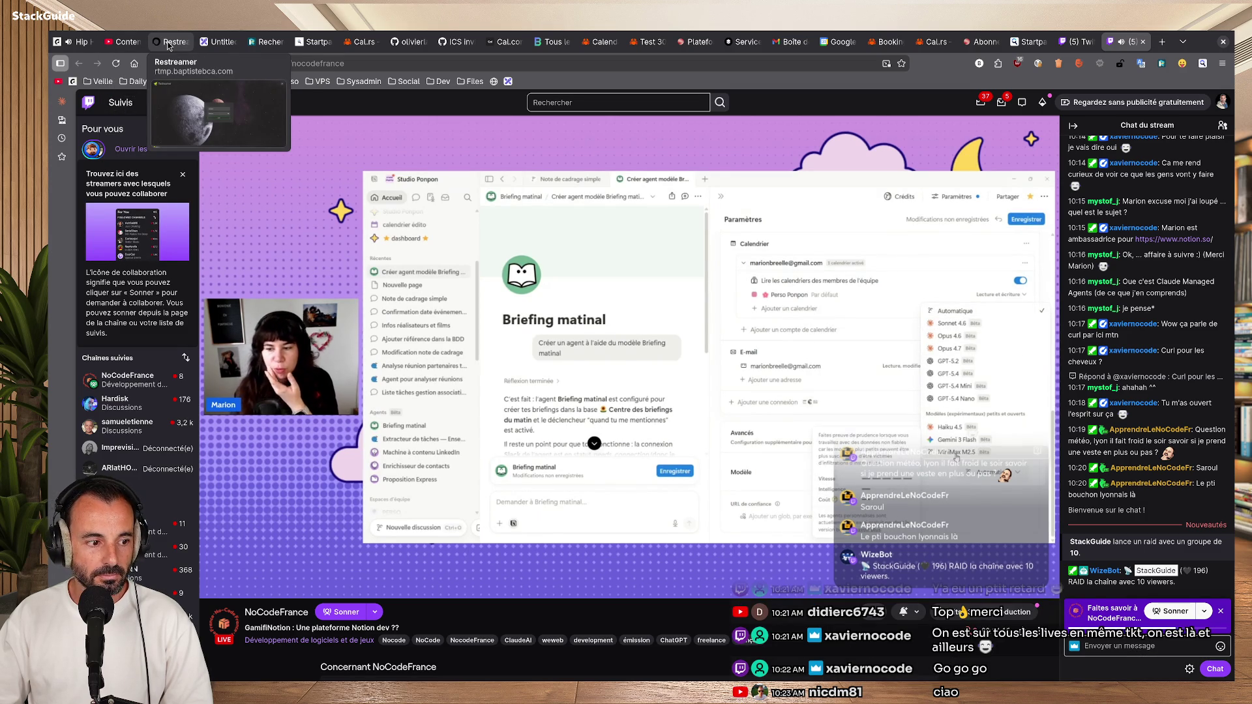
pyautogui.click(168, 43)
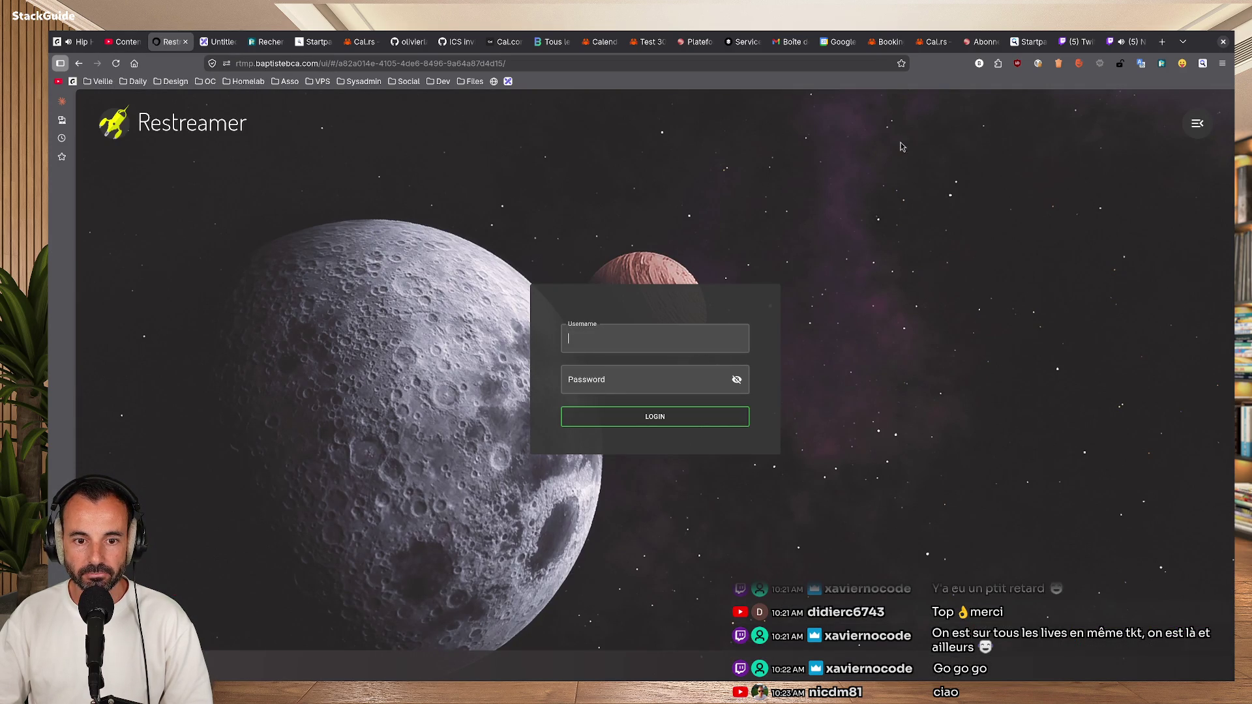
pyautogui.click(1131, 43)
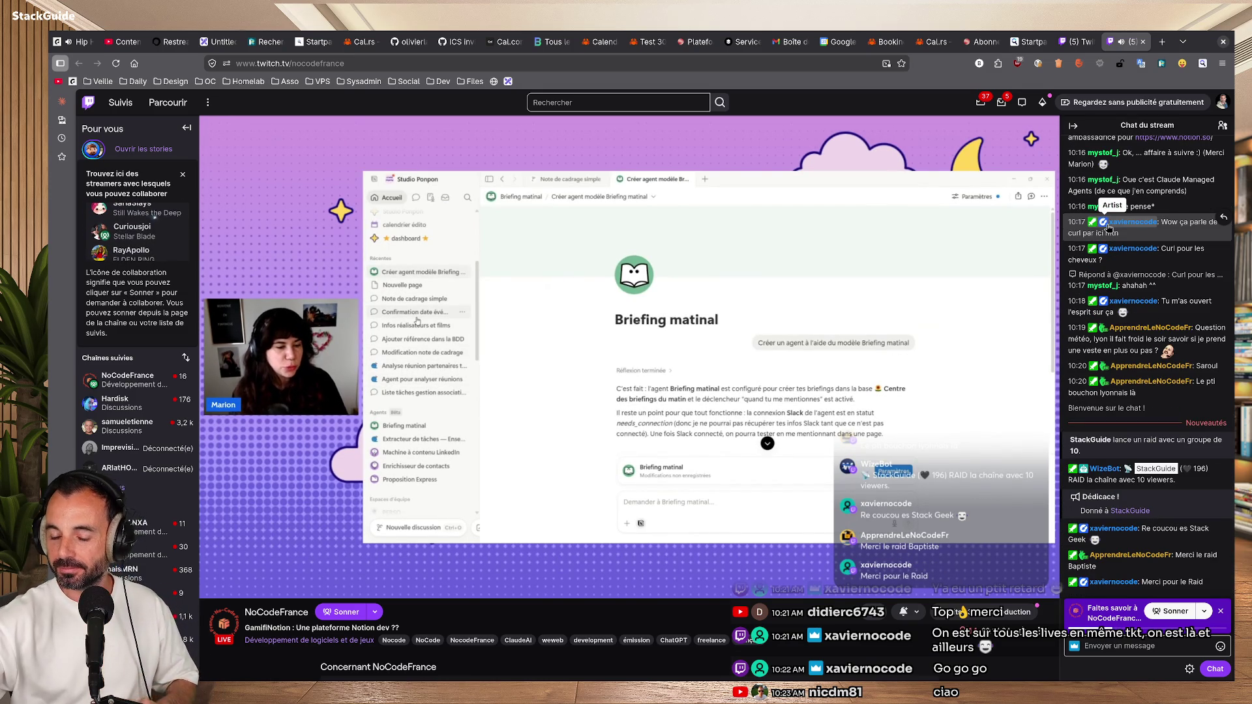
# Send two chat messages: a hello to the streamer, then 'ça geek sur Notion'.
pyautogui.click(1120, 649)
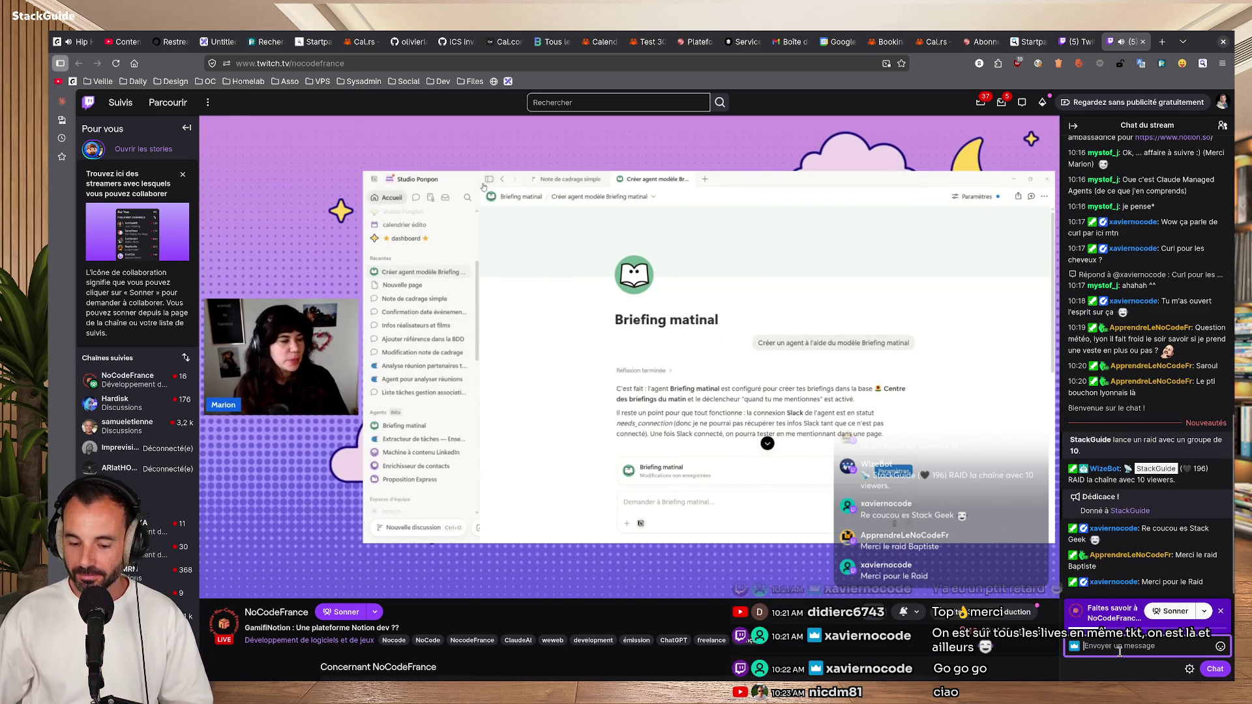
pyautogui.write('Hello Marion')
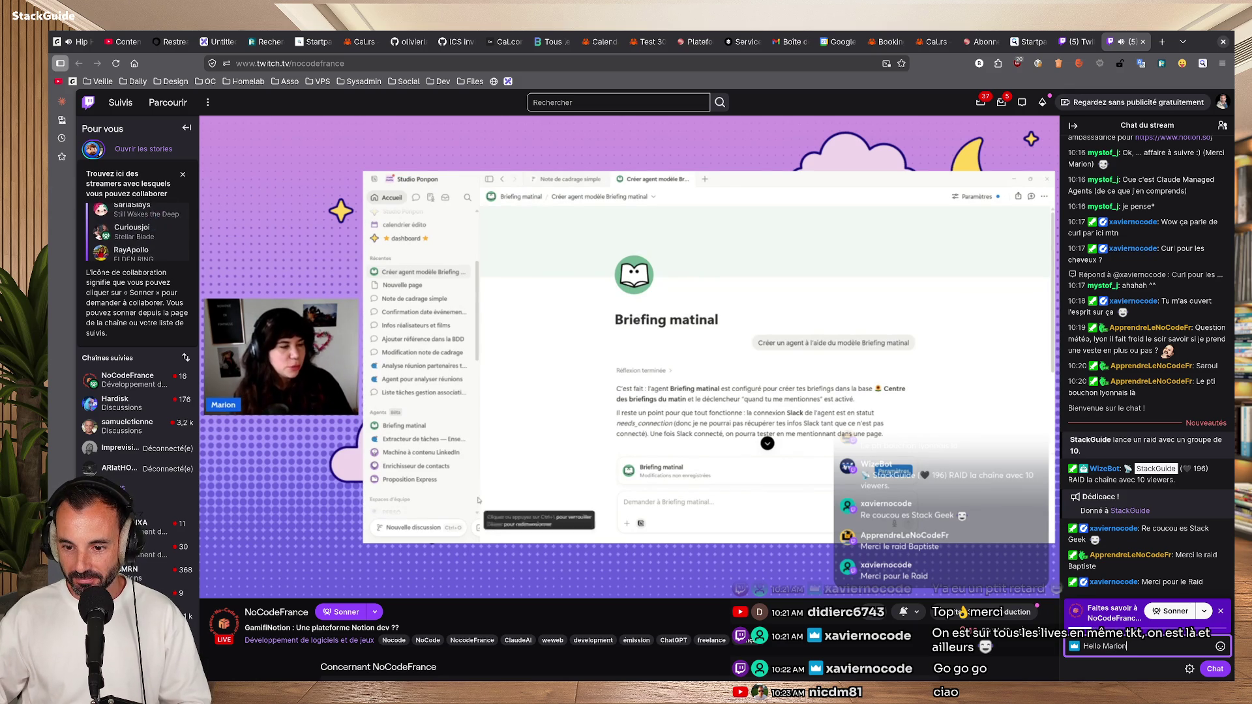
pyautogui.press('Return')
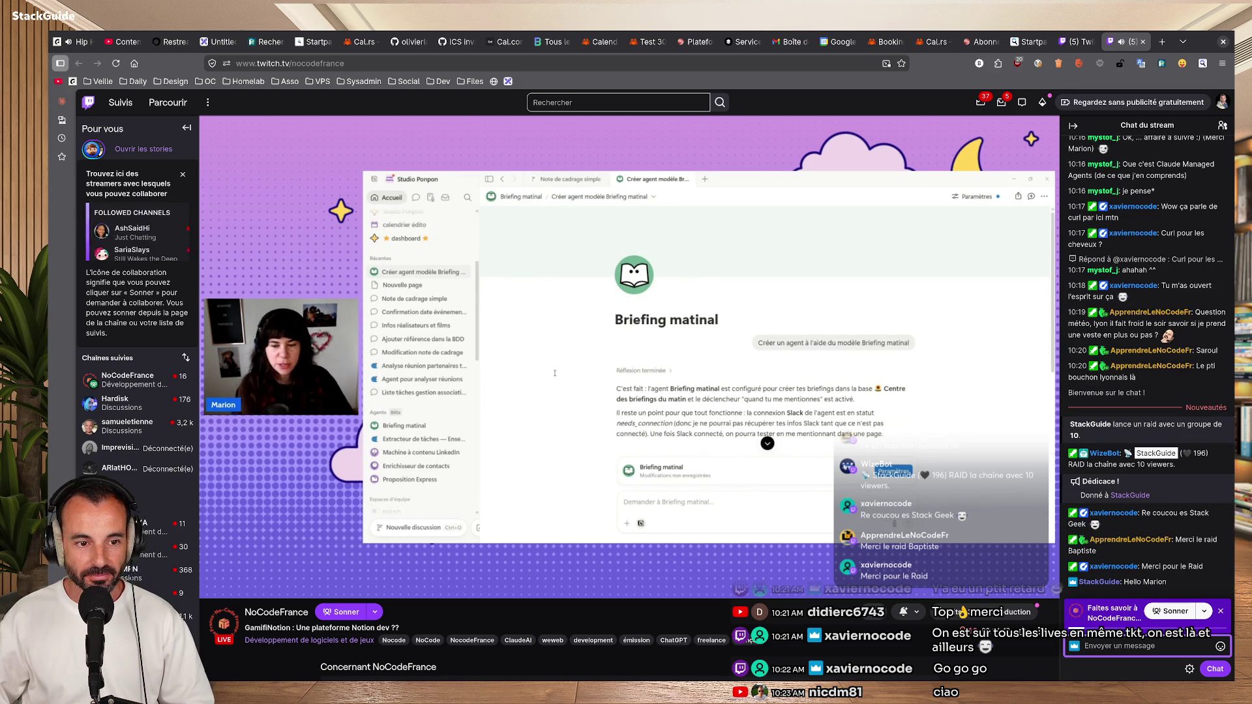
pyautogui.write('ça geek')
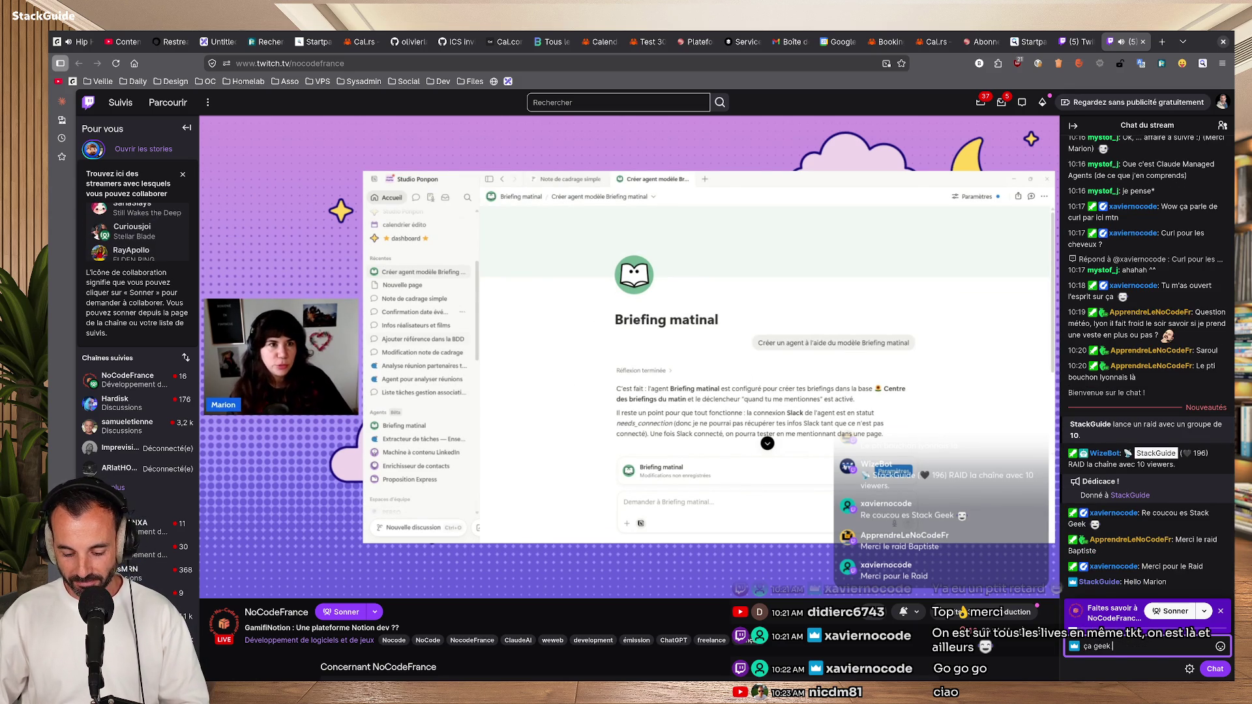
pyautogui.write(' sur Notio')
pyautogui.write('n')
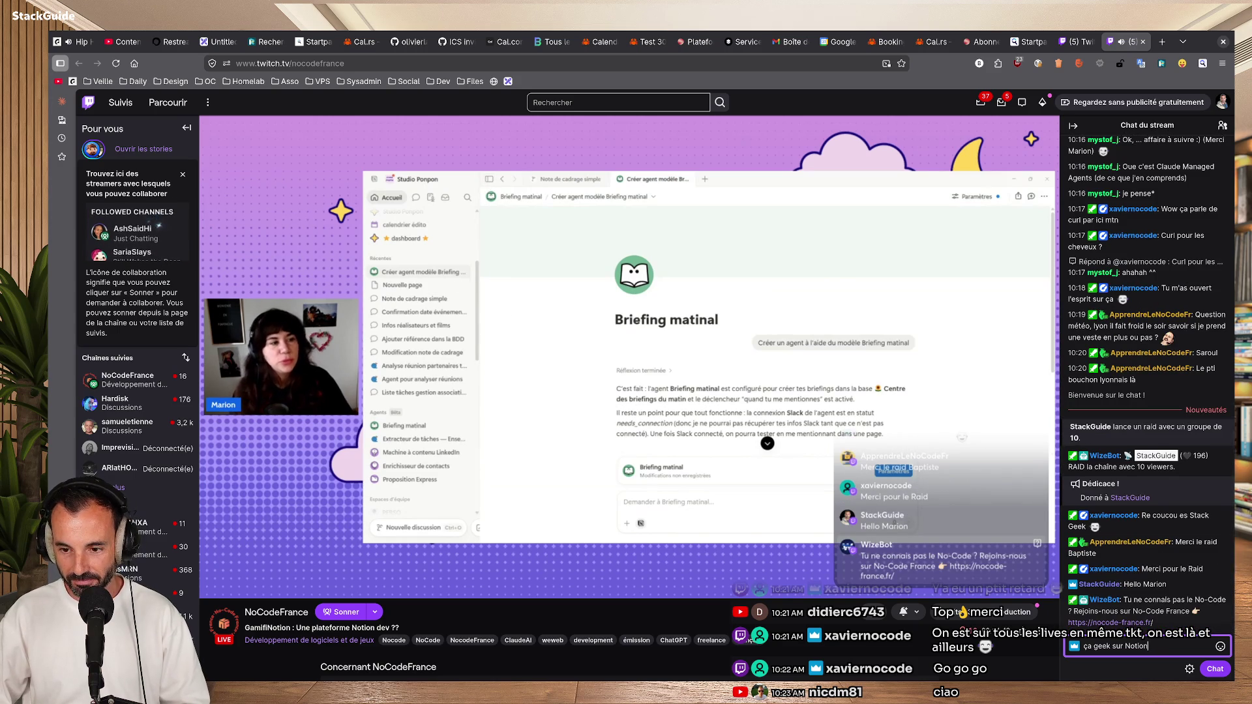
pyautogui.press('Return')
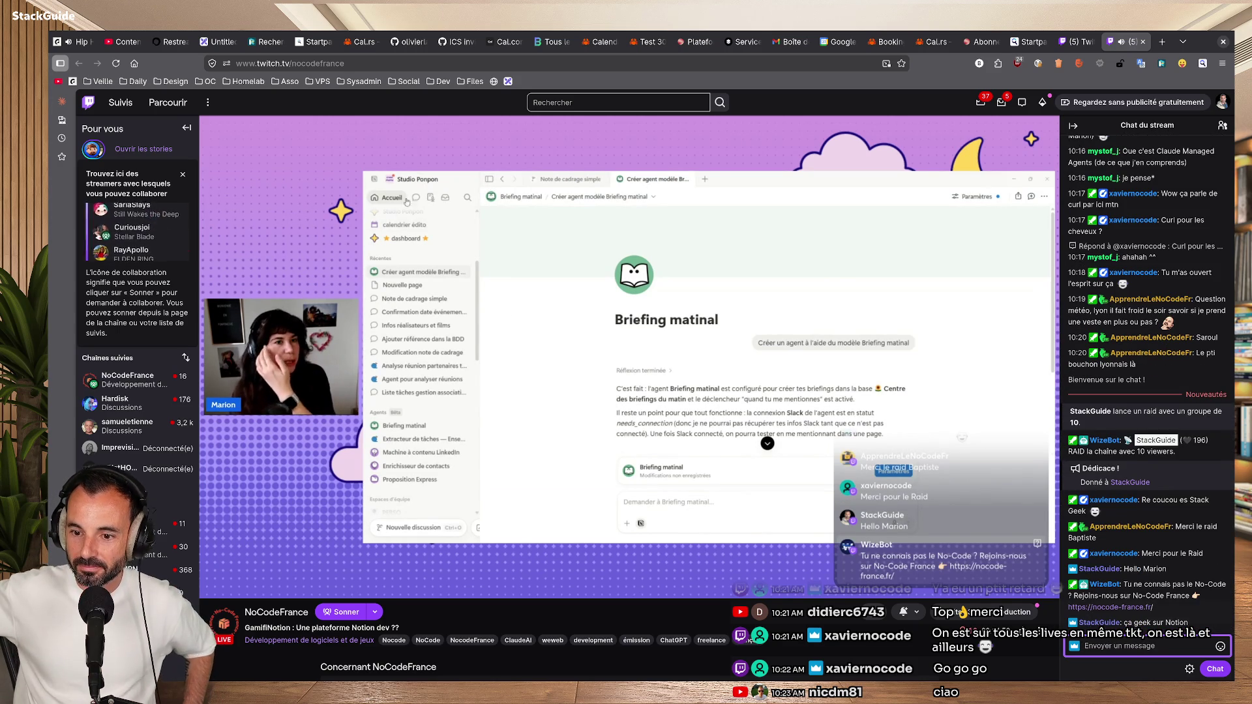